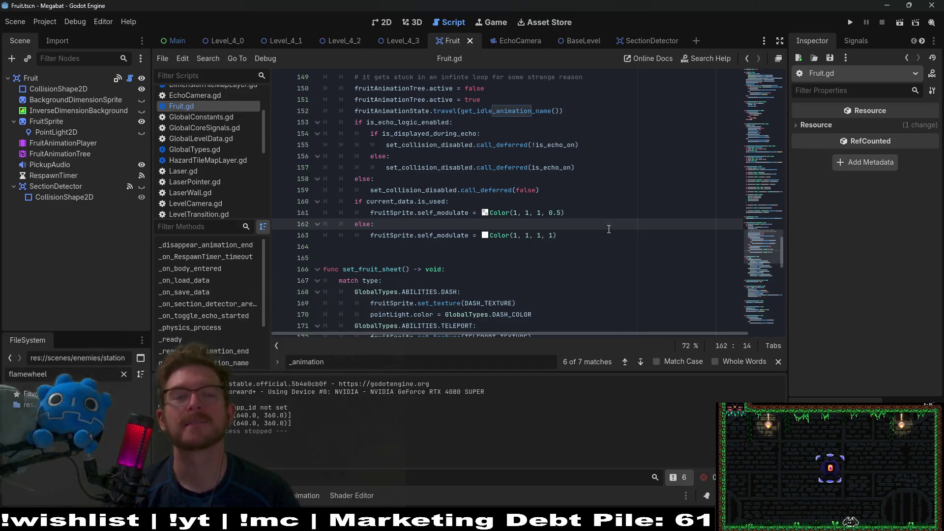
Comment out the is_used self_modulate block on lines 160–163 of Fruit.gd.
double_click(374, 201)
double_click(436, 201)
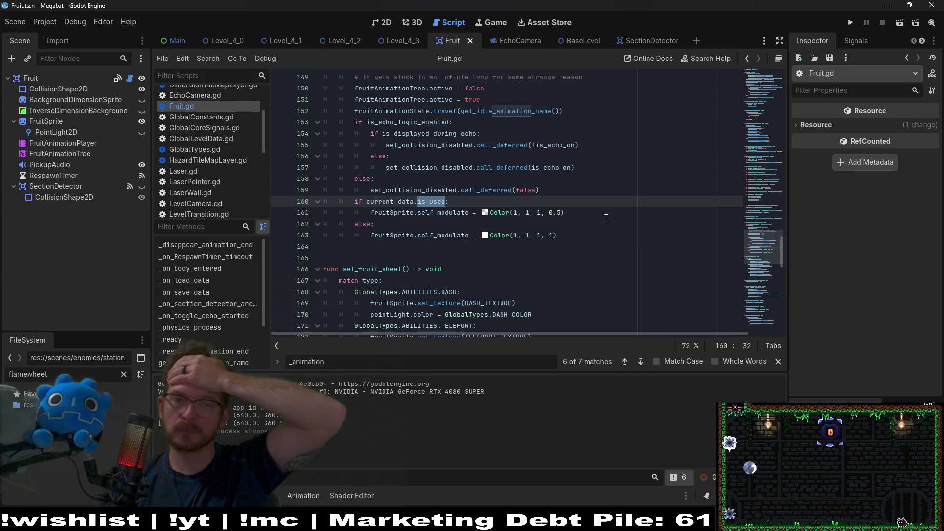
mouse_move(581, 236)
left_mouse_down()
mouse_move(492, 235)
mouse_move(305, 201)
left_mouse_up()
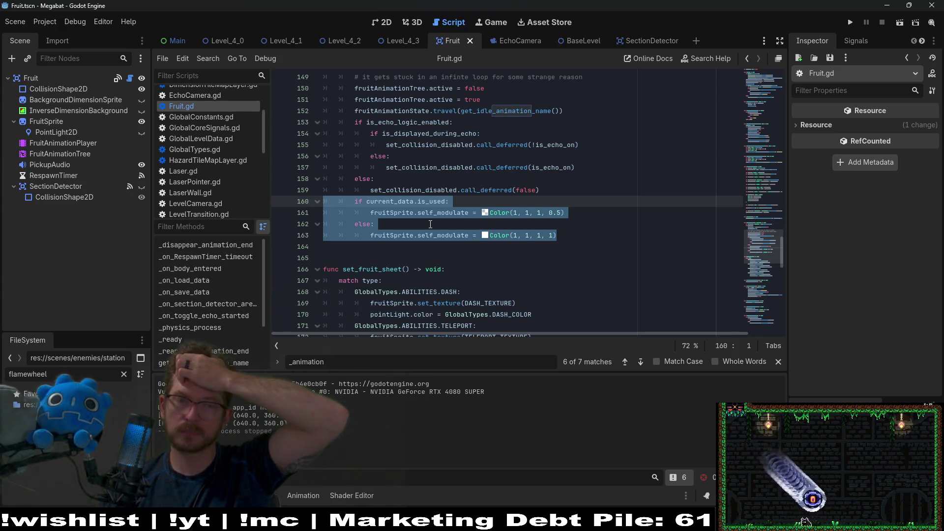
left_click(461, 212)
double_click(462, 212)
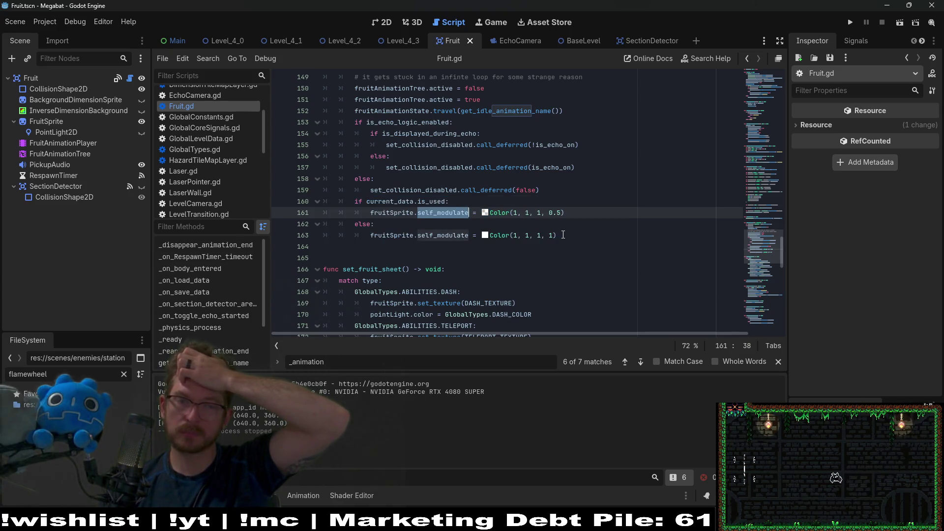
left_click_drag(561, 235, 295, 207)
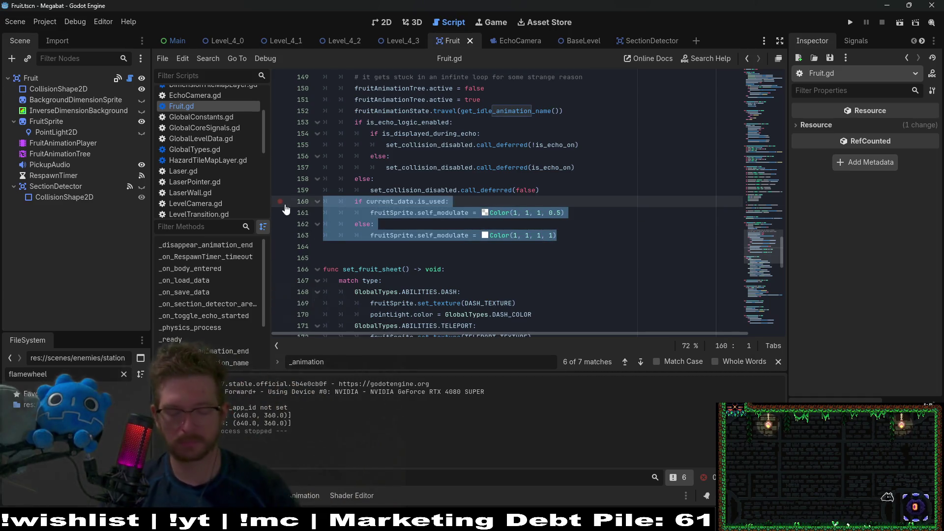
key("ctrl+k")
left_click(487, 190)
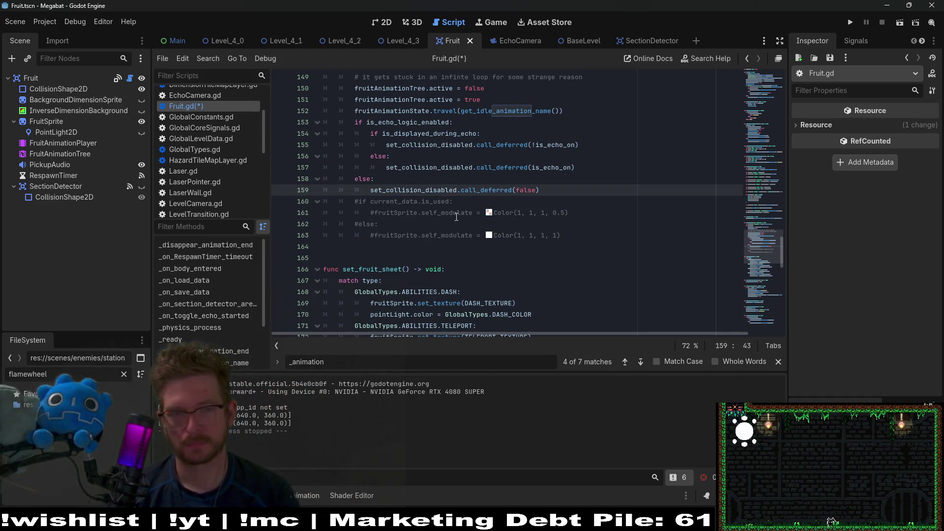
Comment out the remaining self_modulate use on line 202 and save Fruit.gd.
double_click(461, 213)
key("ctrl+f")
key("Return")
key("Return")
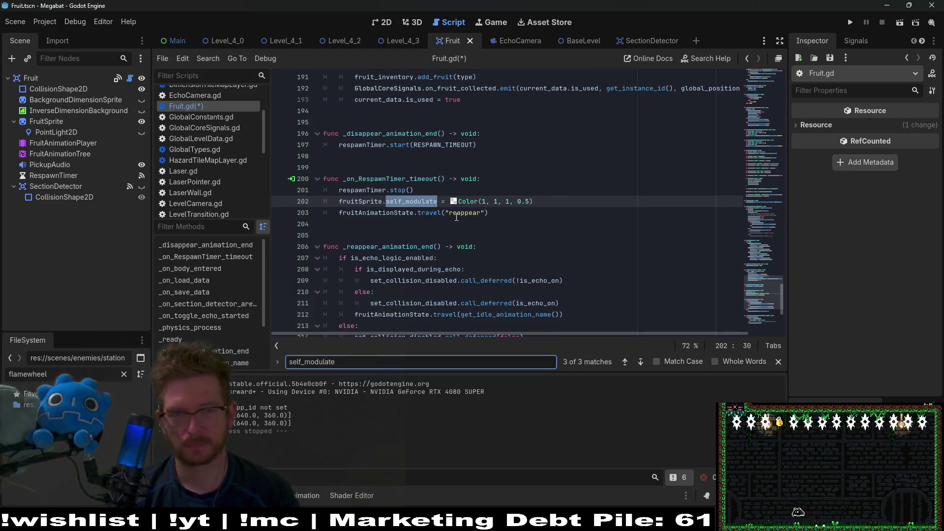
left_click(563, 201)
key("ctrl+k")
key("ctrl+s")
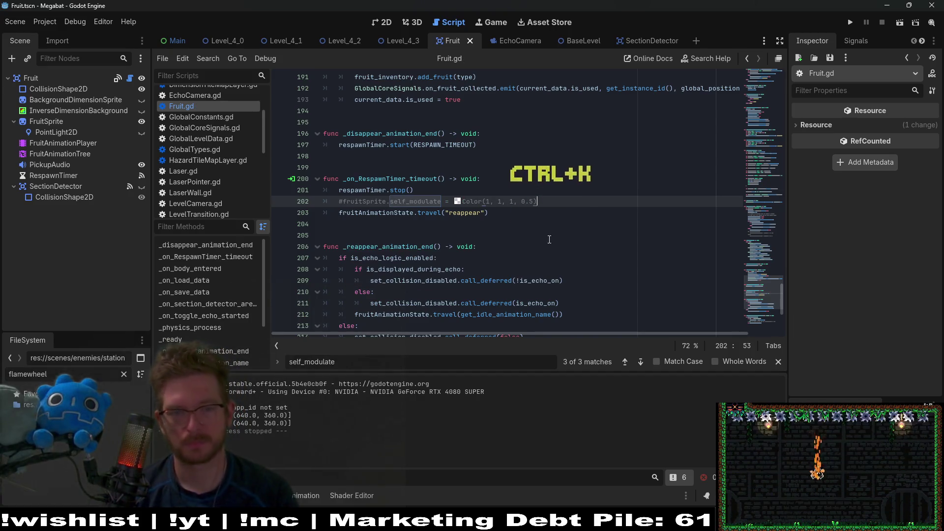
left_click(436, 367)
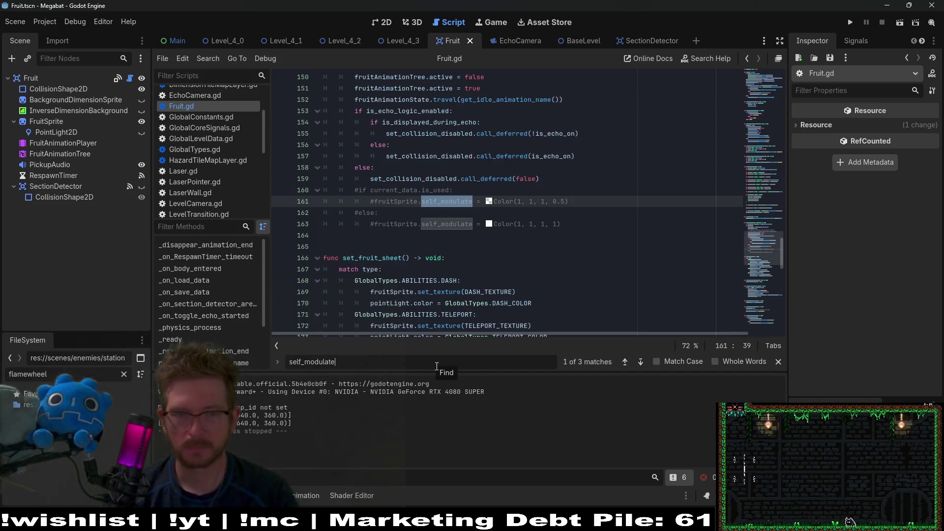
key("Return")
key("Return")
key("Return")
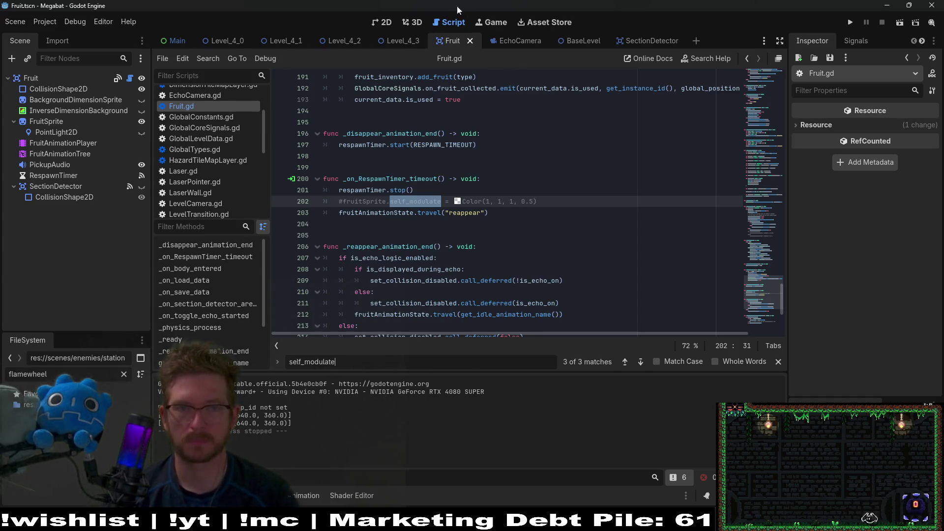
Open the Level_4_3 scene in the 2D view and run it with F6.
left_click(391, 42)
left_click(382, 22)
key("F6")
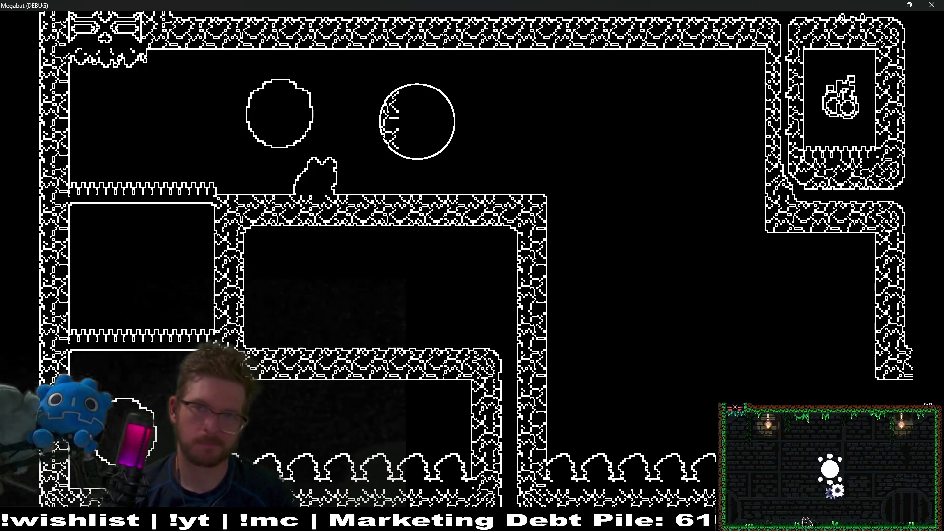
Stop the running Megabat debug game with F8.
key("F8")
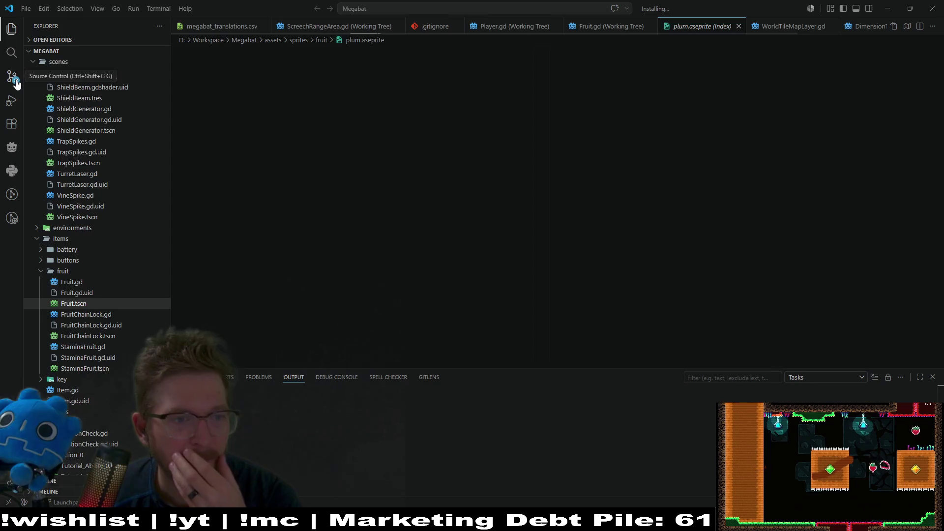
Review the EchoCamera.tscn, BaseLevel.tscn and BaseLevel.gd diffs in Source Control.
left_click(15, 81)
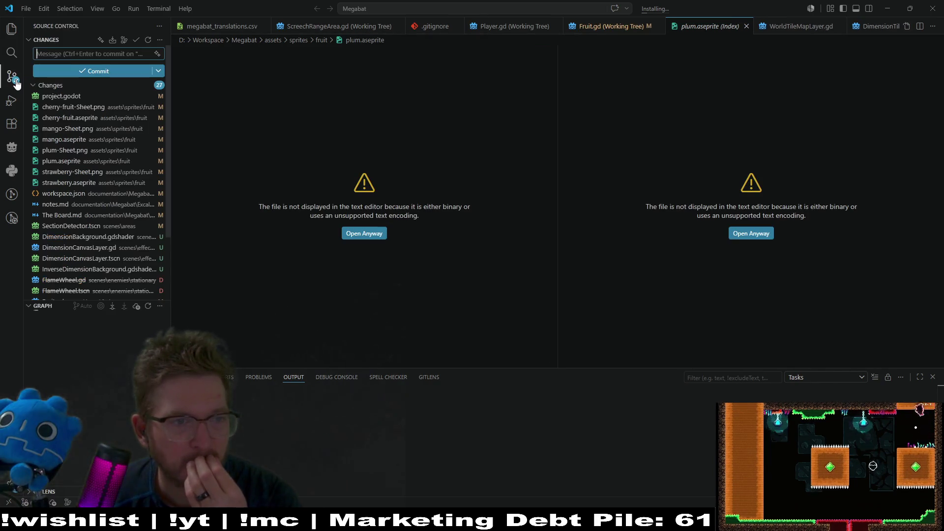
scroll(97, 255, "down", 3)
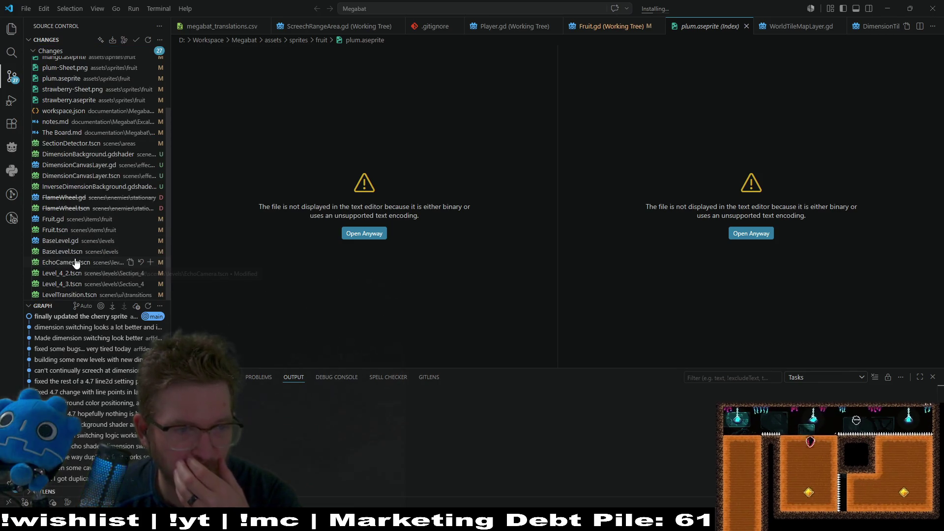
left_click(76, 264)
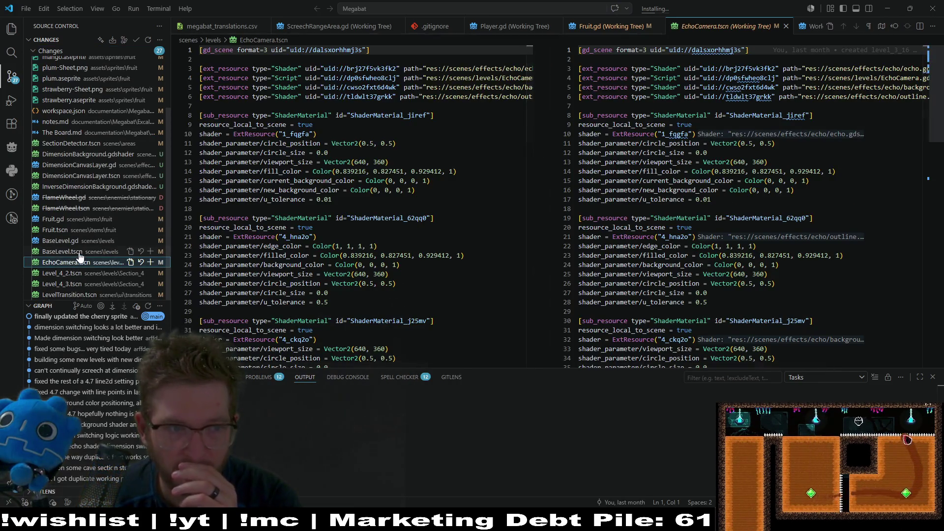
left_click(79, 253)
left_click(86, 242)
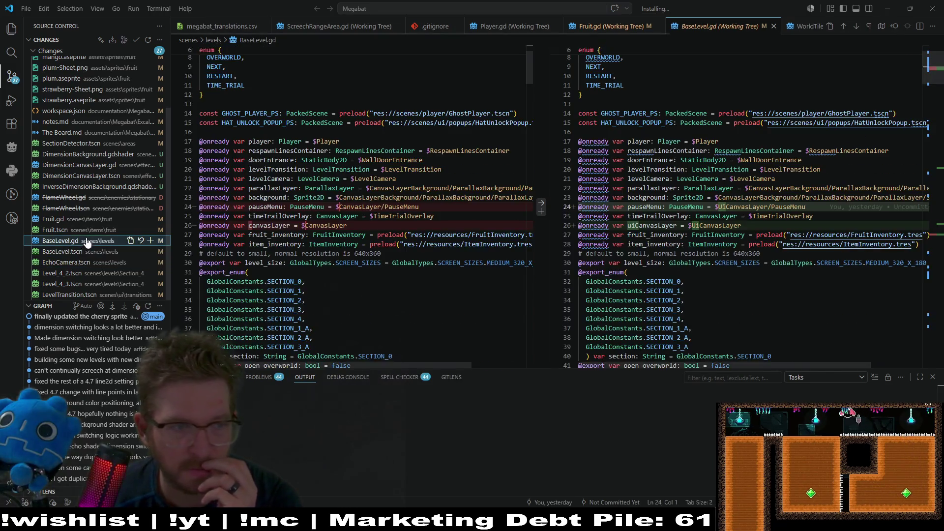
Read through the Fruit.tscn and Fruit.gd diffs, ending back on Fruit.tscn.
left_click(99, 230)
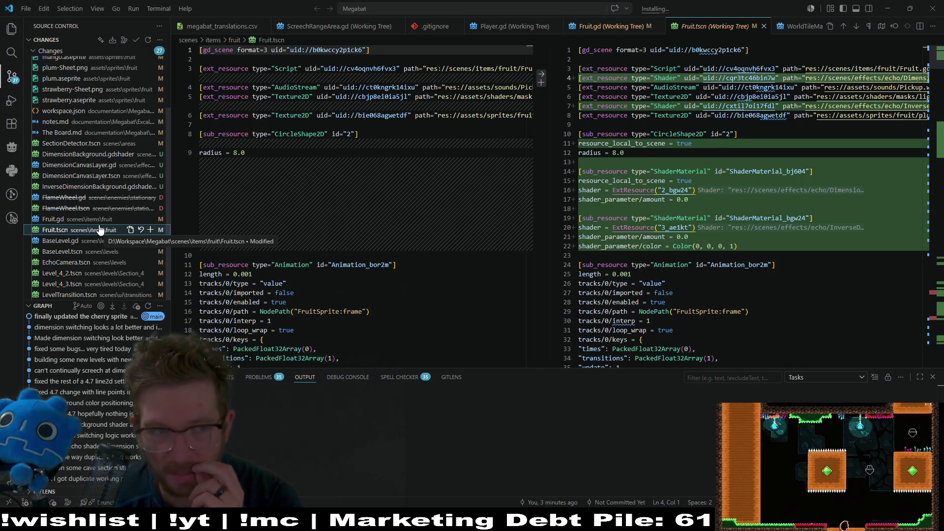
left_click(104, 223)
scroll(575, 179, "down", 10)
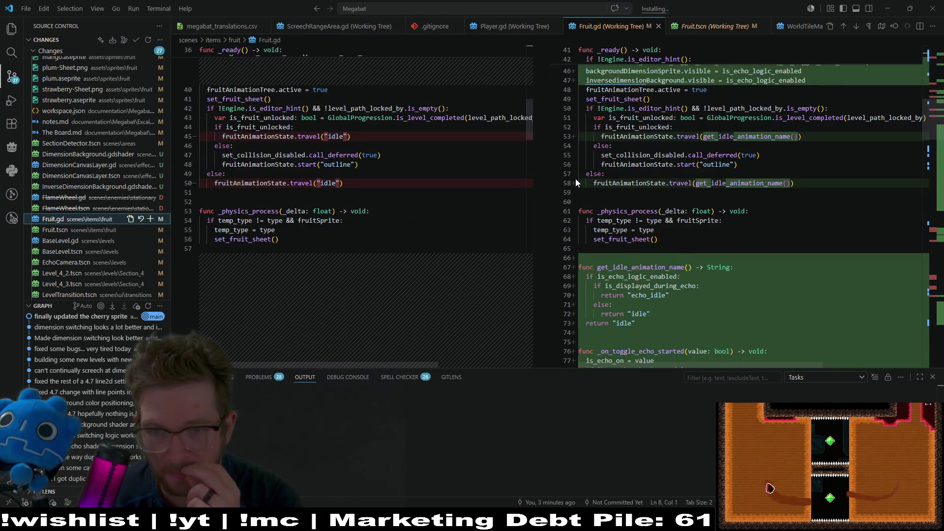
scroll(576, 178, "down", 12)
scroll(564, 199, "down", 8)
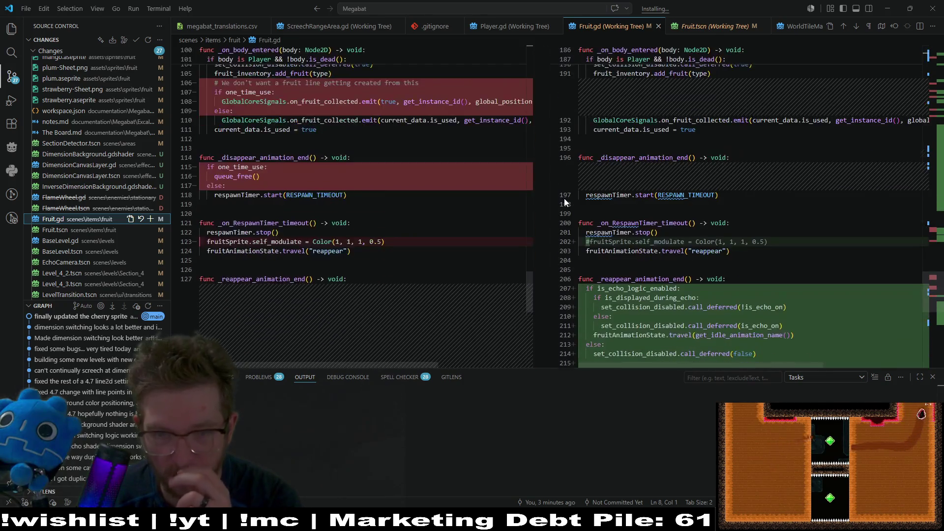
scroll(564, 199, "up", 12)
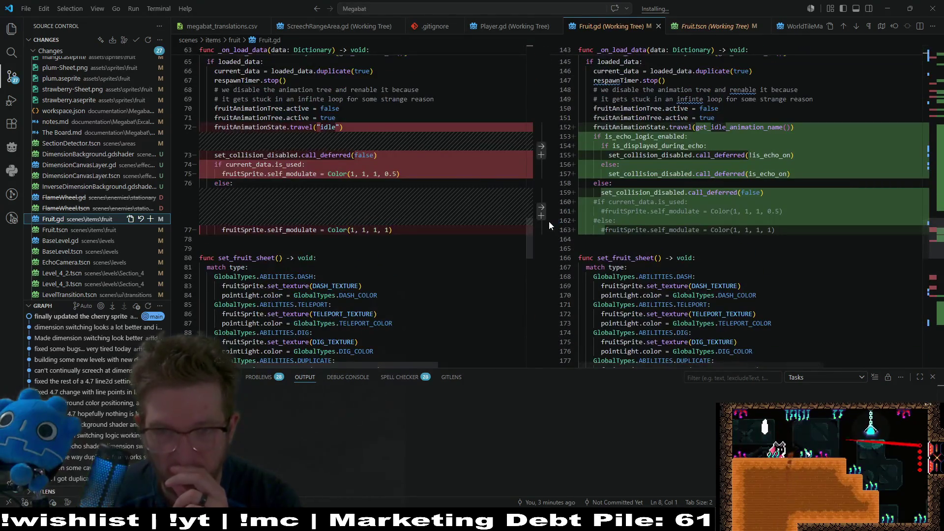
left_click(55, 230)
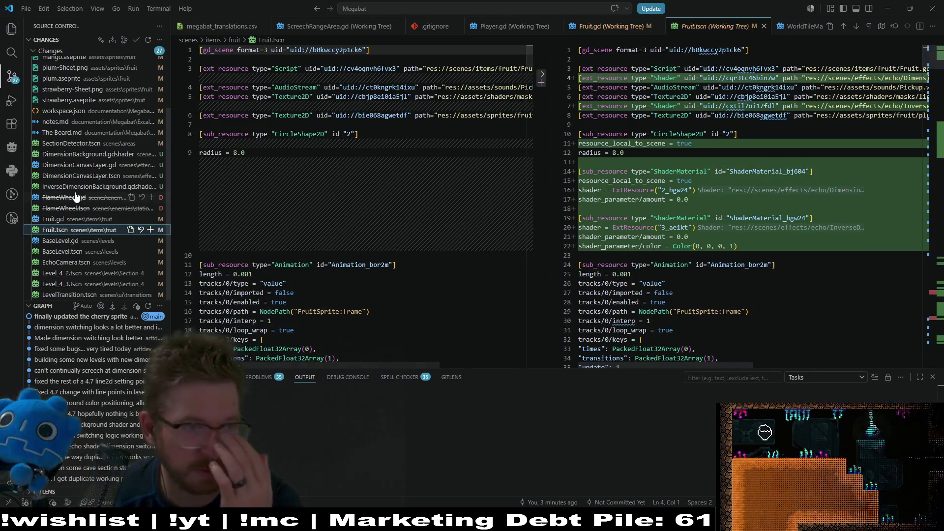
Inspect the new dimension files and move the two untracked DimensionCanvasLayer files to the Recycle Bin.
left_click(76, 154)
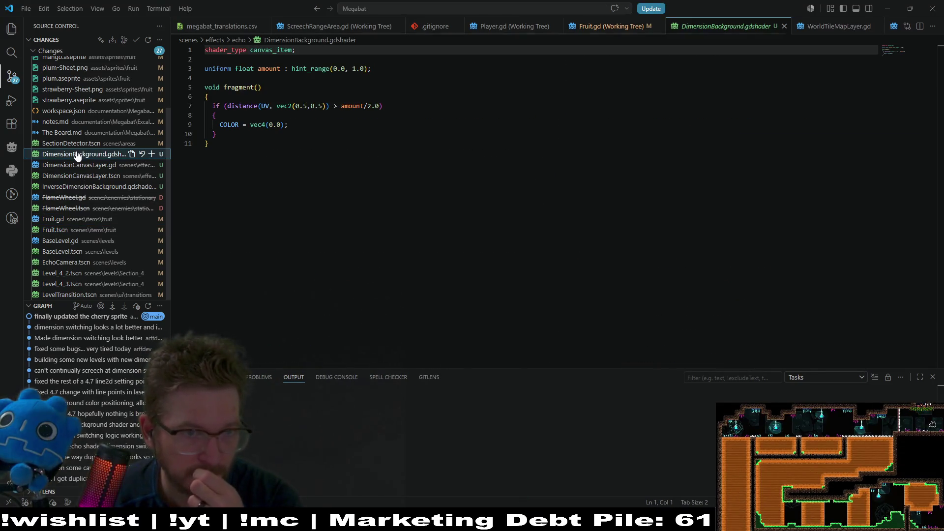
left_click(84, 165)
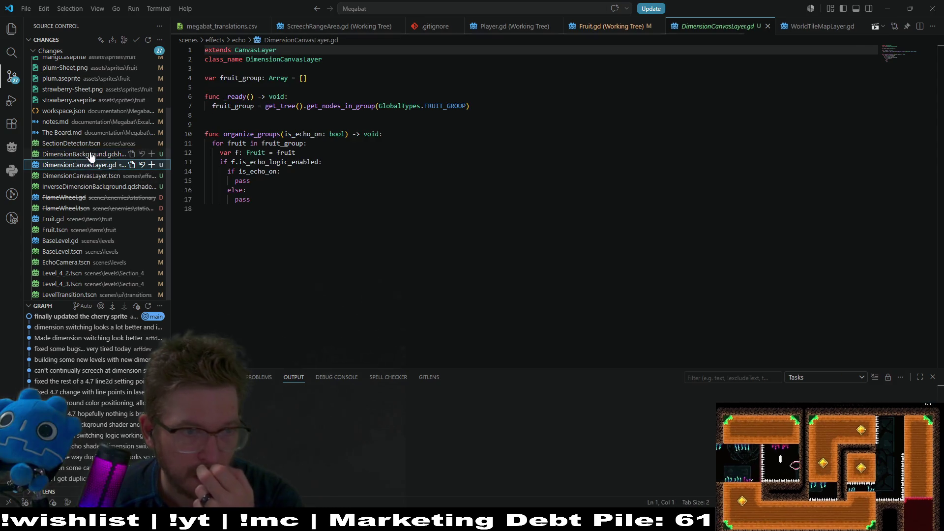
left_click(76, 154)
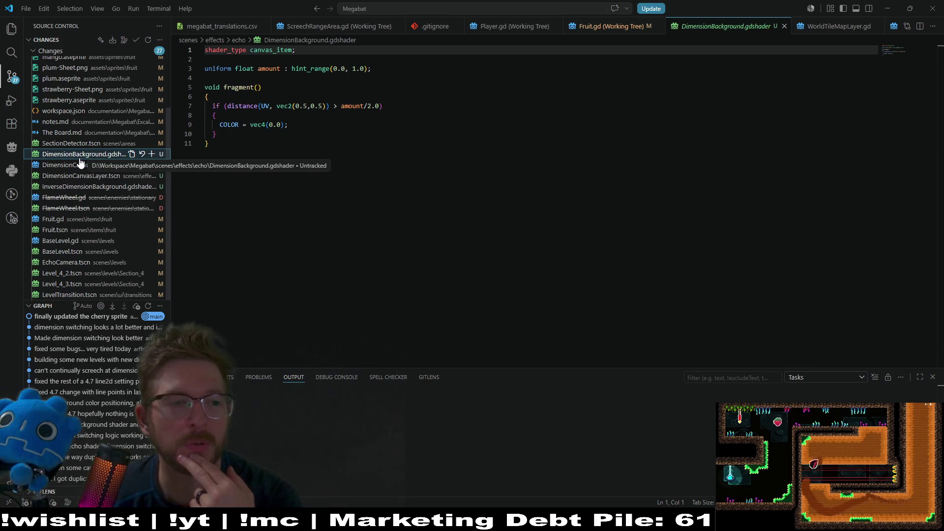
left_click(59, 167)
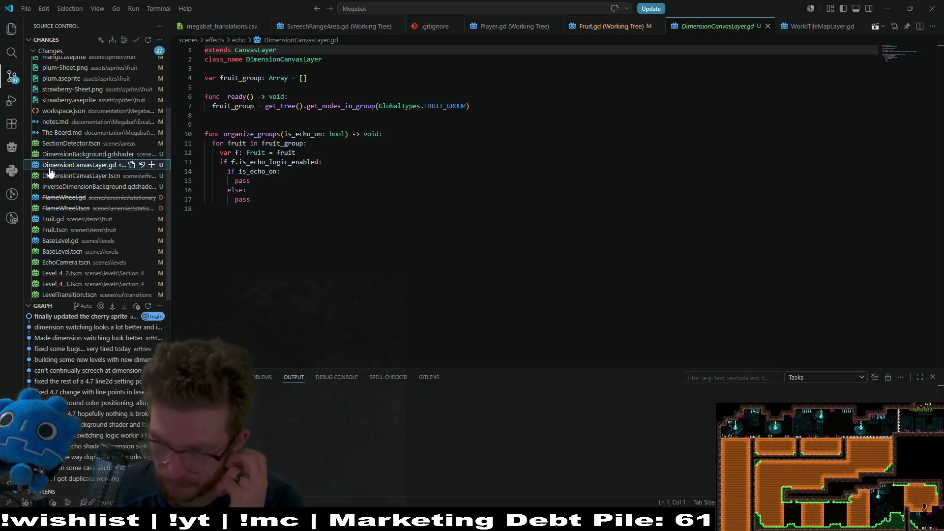
left_click(73, 157)
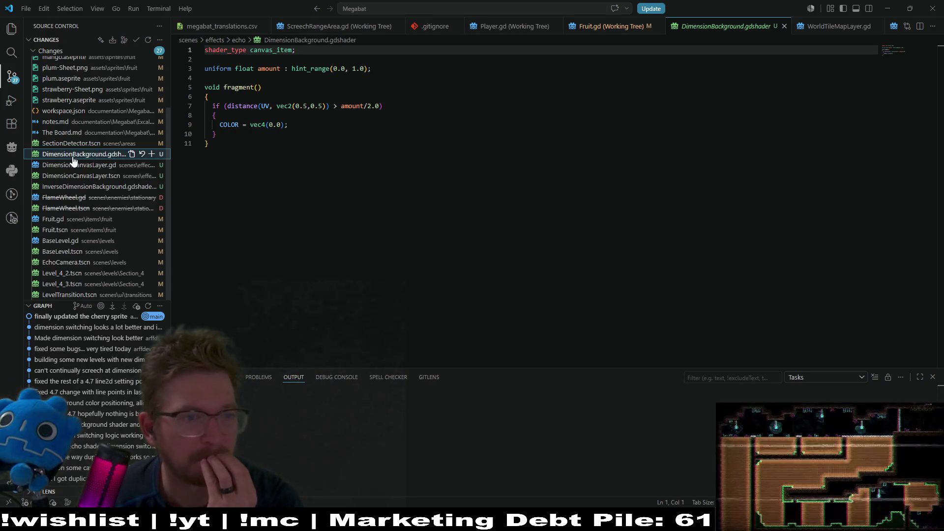
left_click(80, 181)
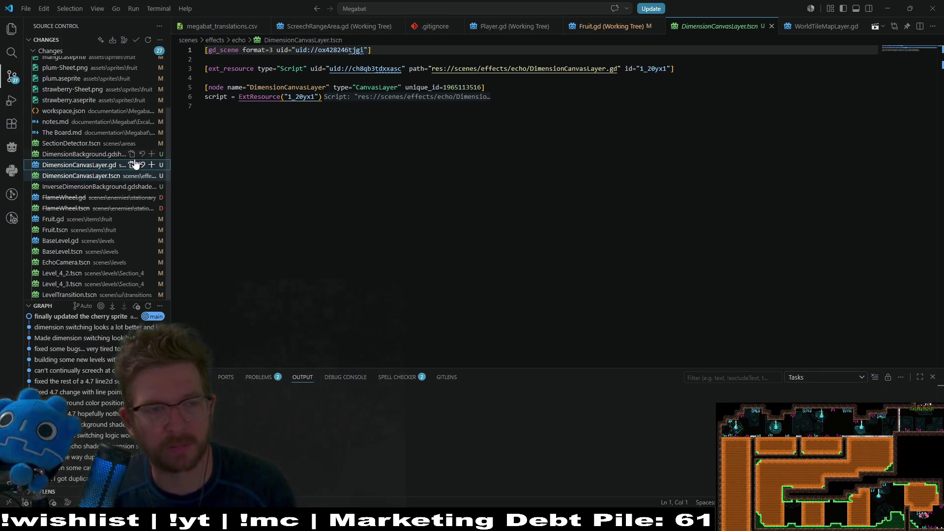
left_click(142, 165)
left_click(499, 265)
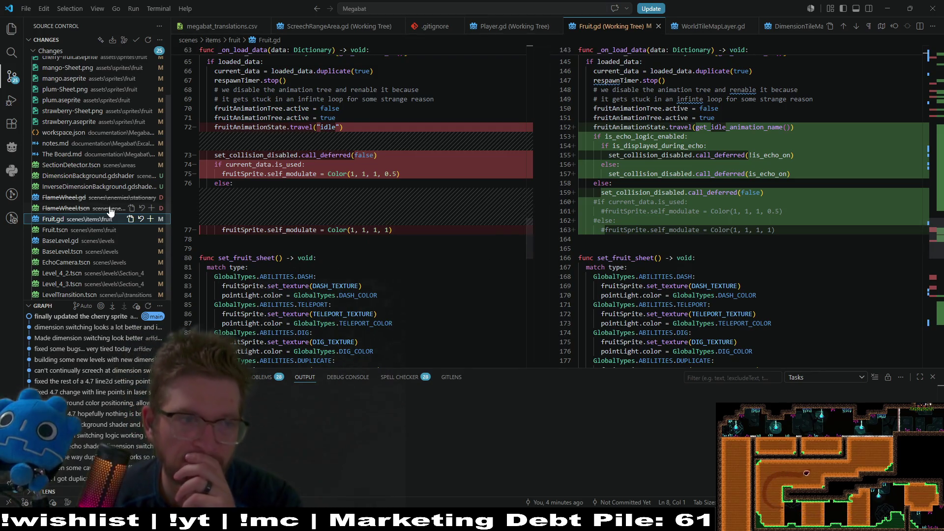
Delete the untracked DimensionBackground and InverseDimensionBackground shaders, then view SectionDetector.tscn's diff.
left_click(109, 177)
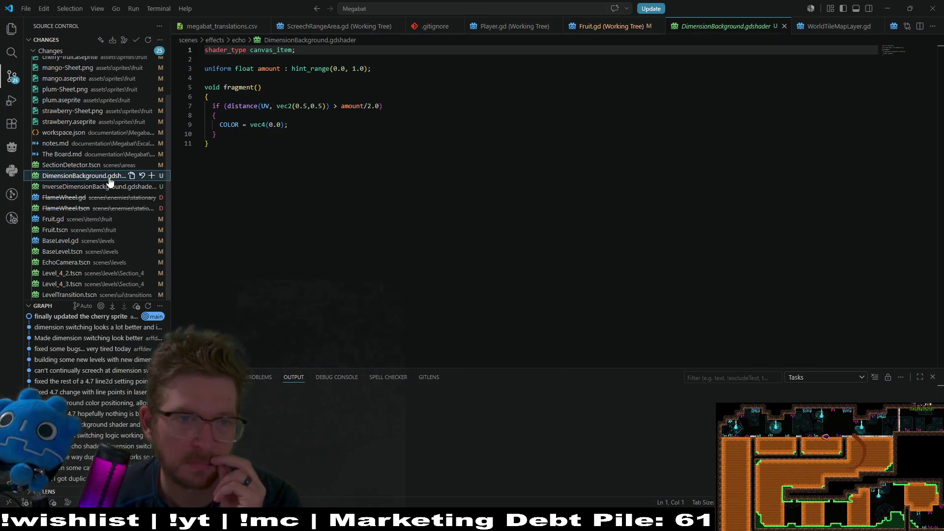
left_click(66, 189)
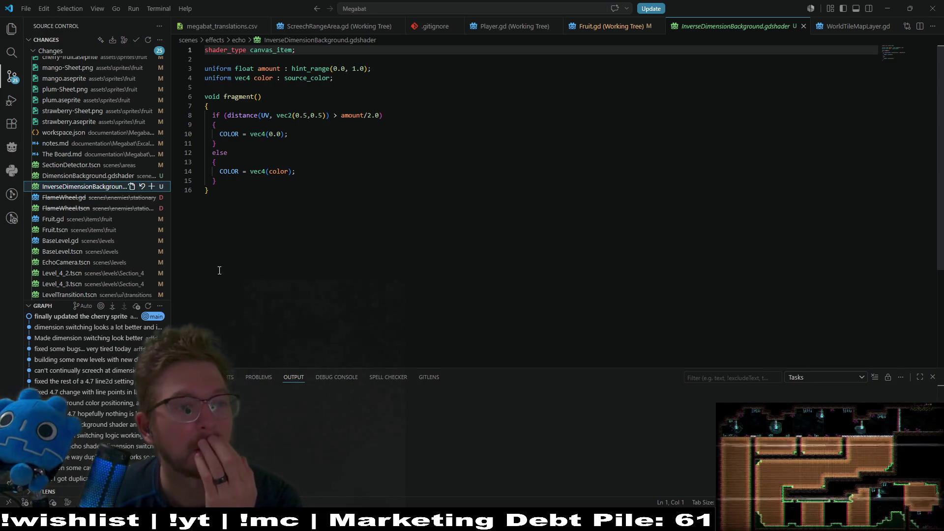
left_click(98, 176)
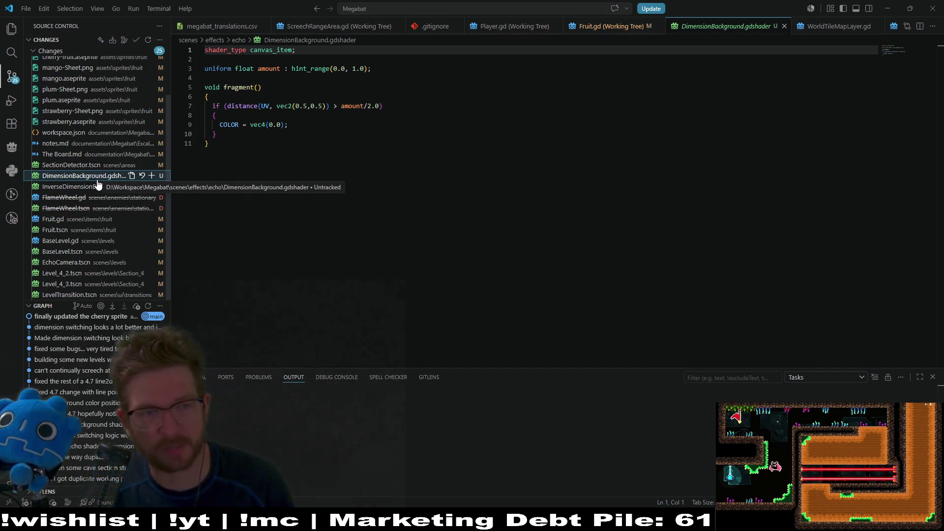
left_click(140, 185)
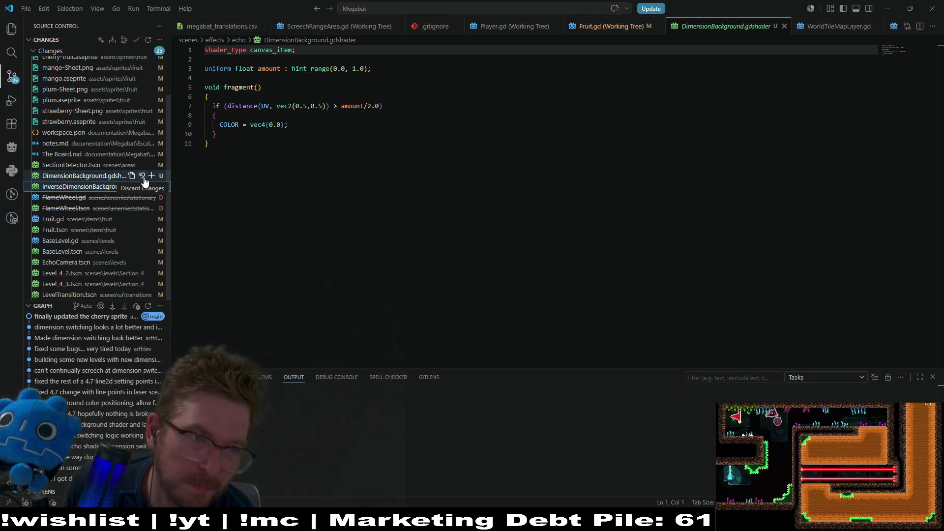
left_click(143, 178)
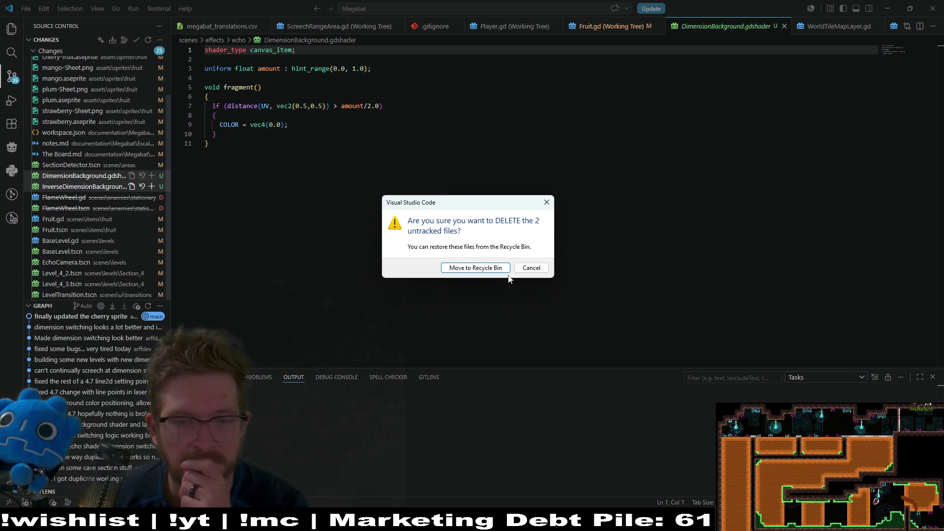
left_click(491, 269)
left_click(64, 186)
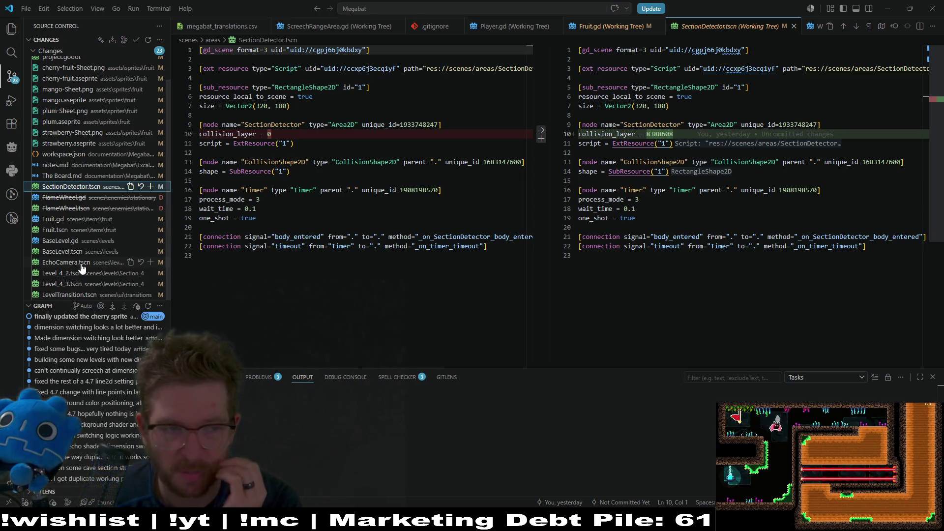
left_click(63, 220)
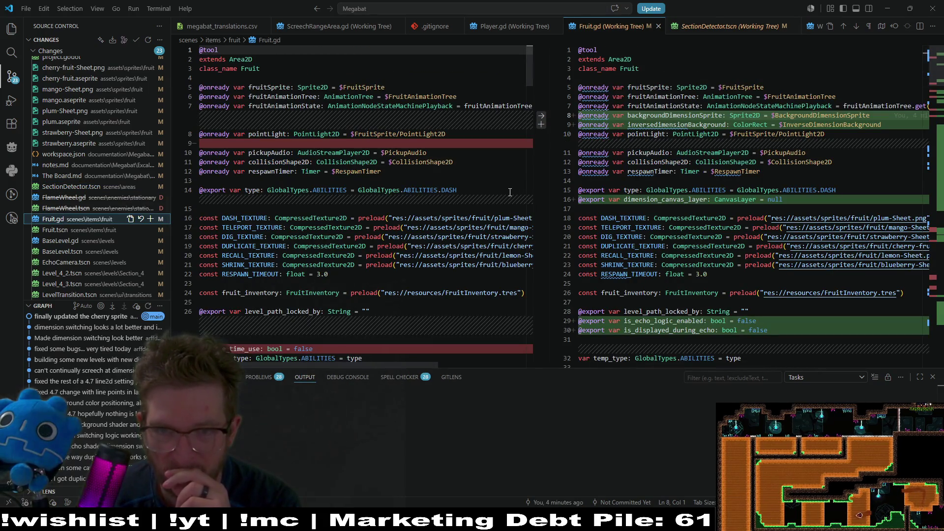
double_click(667, 199)
scroll(669, 203, "down", 3)
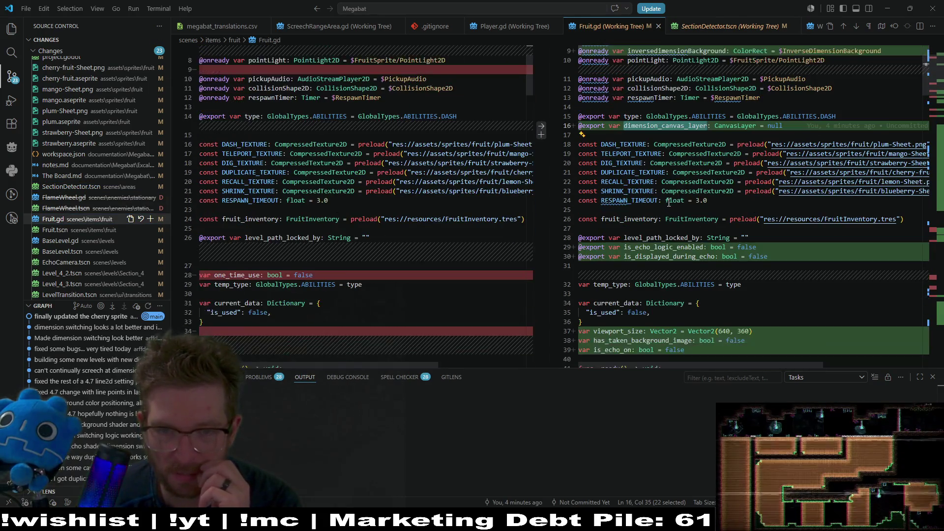
scroll(669, 203, "down", 4)
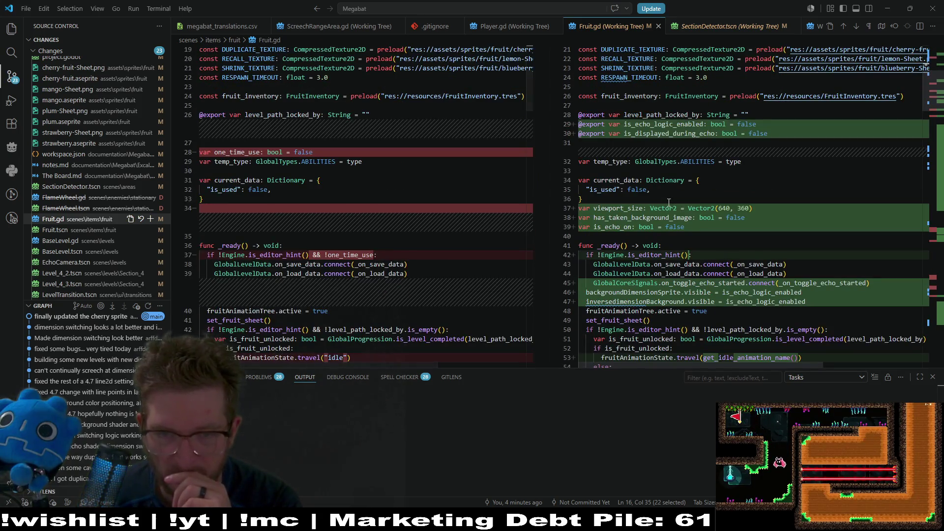
scroll(669, 202, "down", 3)
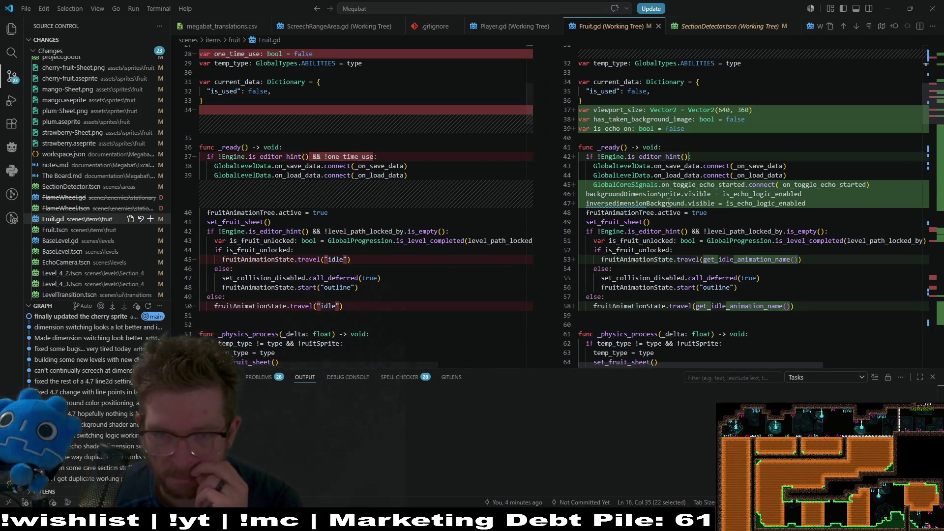
scroll(669, 203, "down", 3)
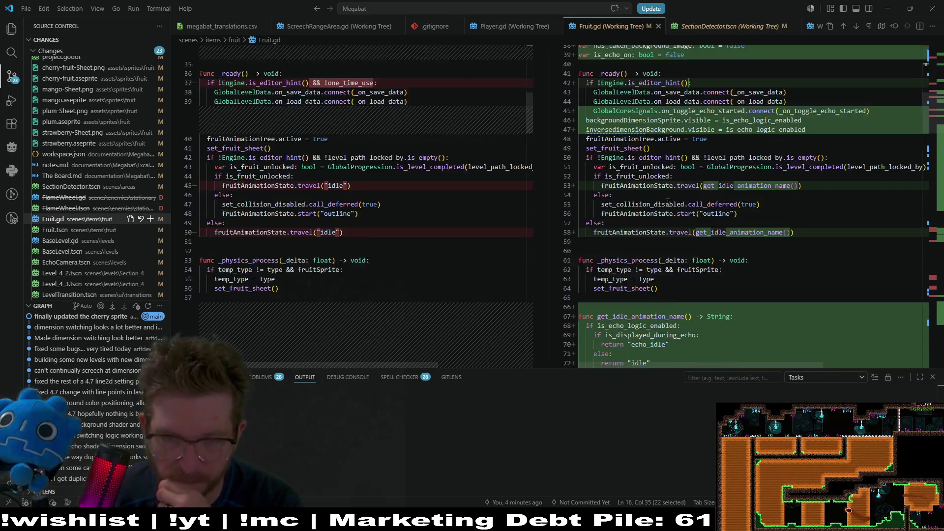
scroll(669, 203, "down", 4)
scroll(668, 203, "down", 8)
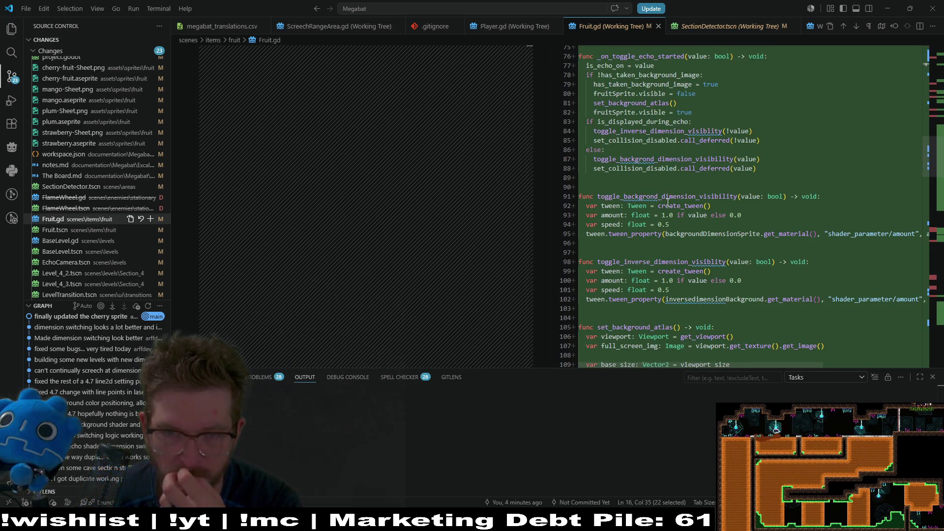
scroll(659, 203, "down", 3)
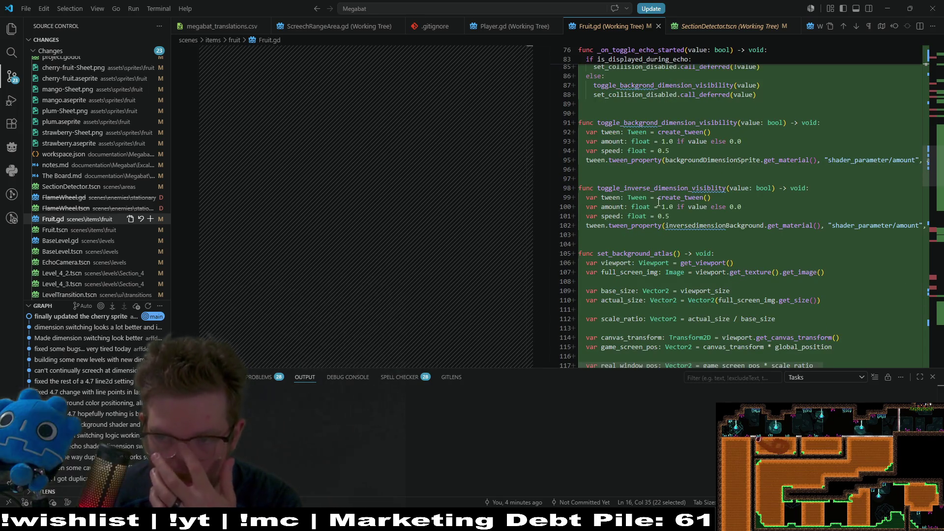
scroll(659, 201, "down", 20)
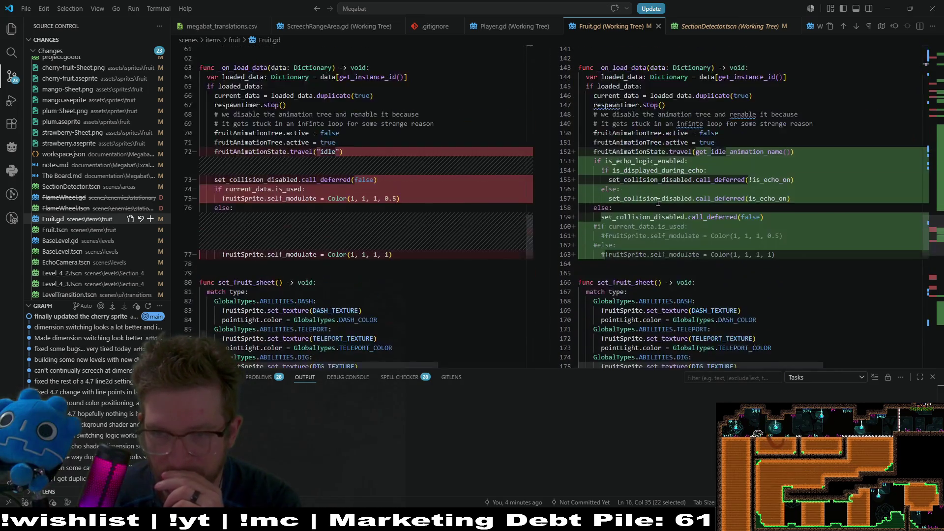
scroll(659, 203, "down", 1)
scroll(658, 203, "down", 15)
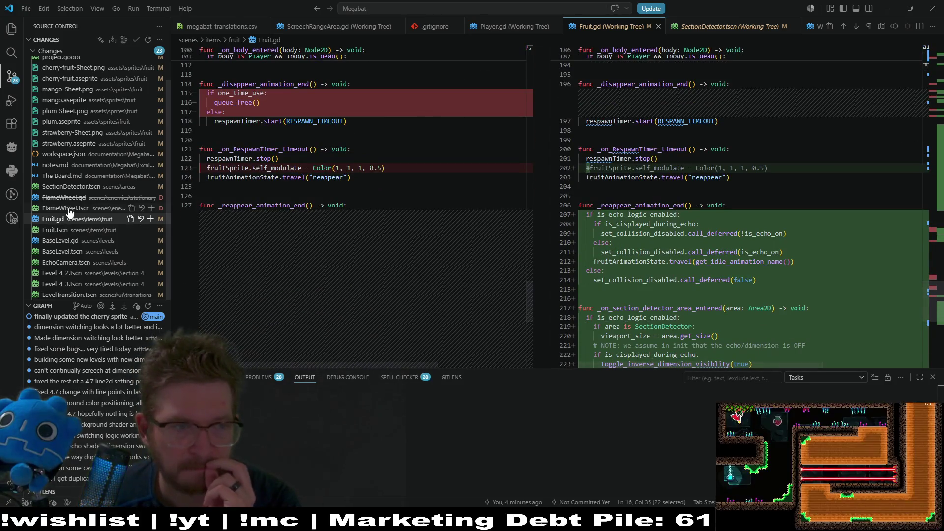
left_click(64, 191)
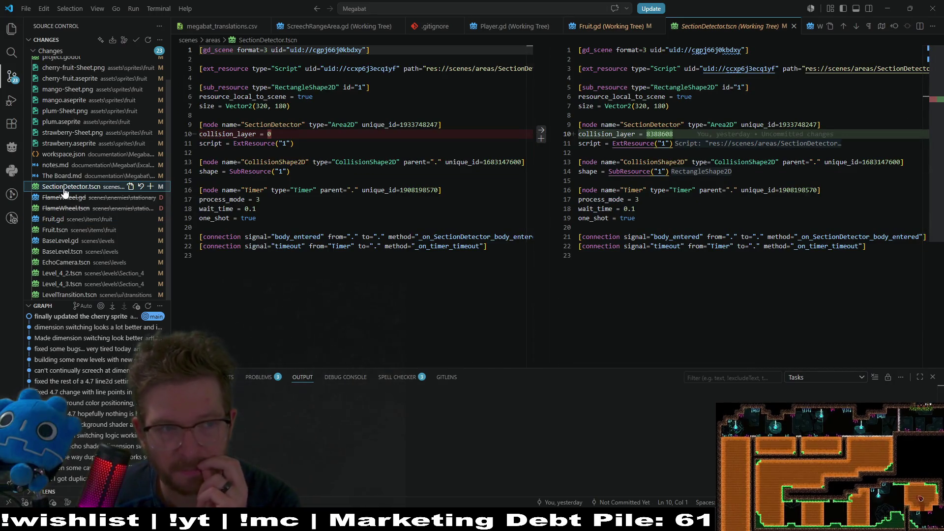
Discard SectionDetector.tscn's changes, then Fruit.gd and Fruit.tscn together, and open BaseLevel.gd's diff.
left_click(141, 187)
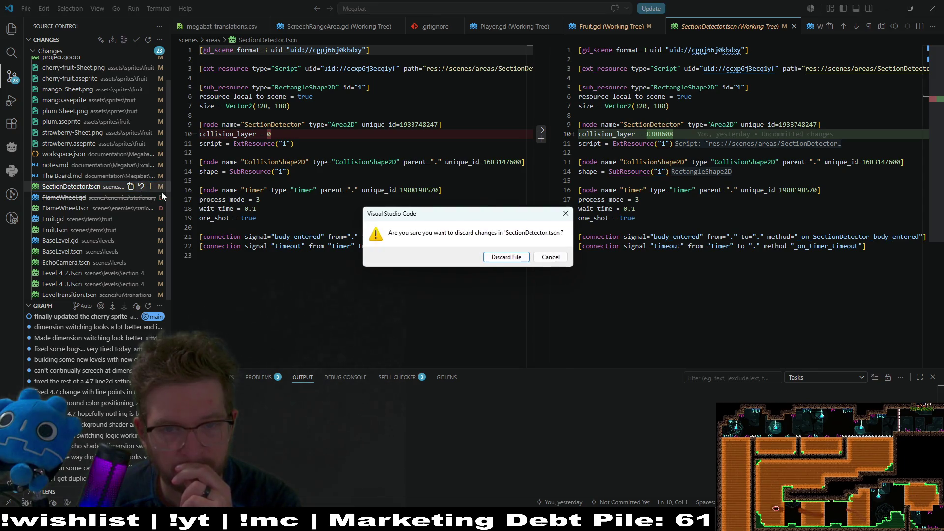
left_click(499, 258)
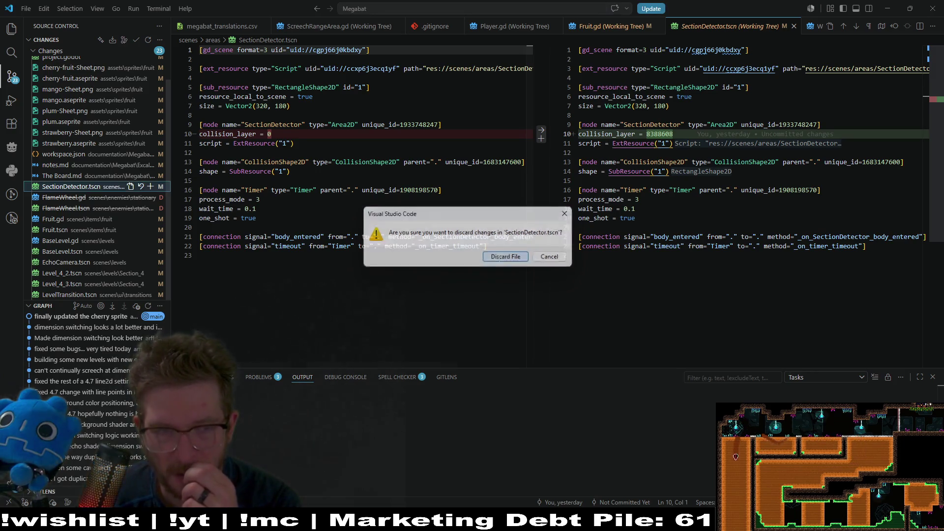
left_click(63, 220)
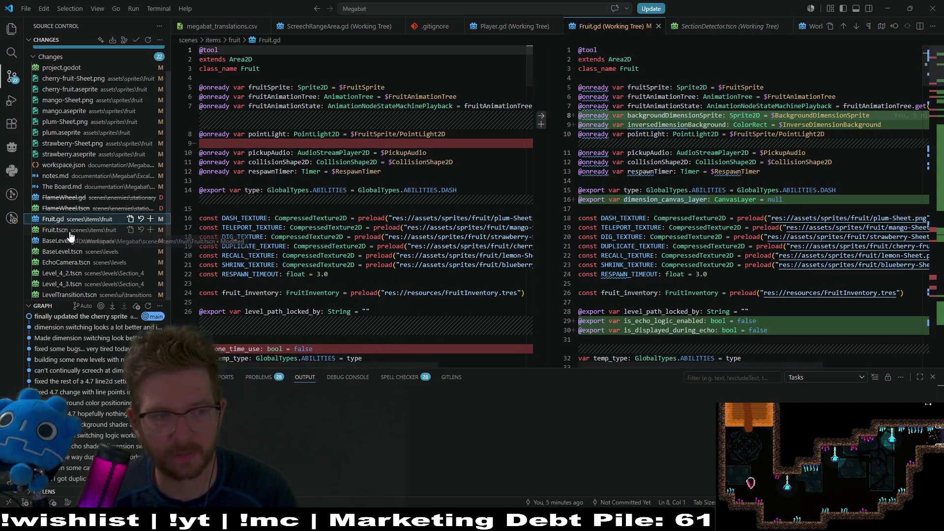
left_click(71, 237)
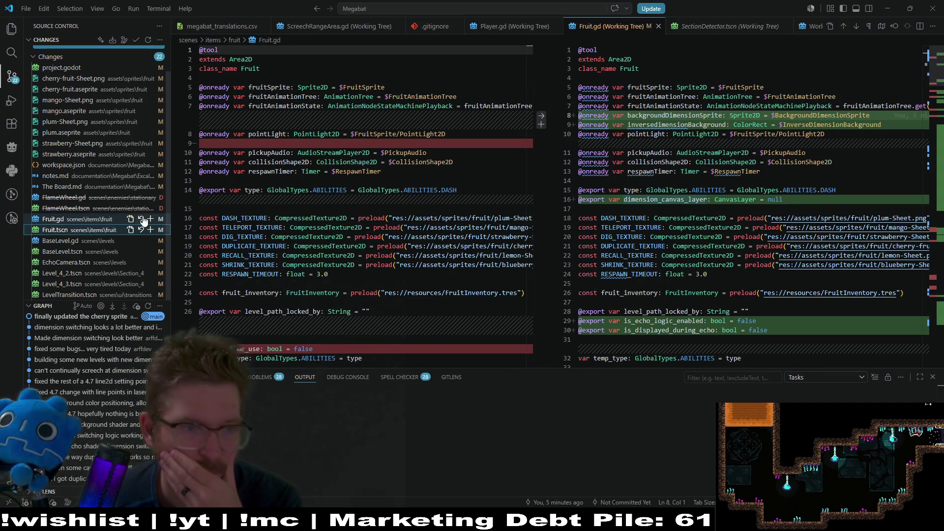
left_click(141, 219)
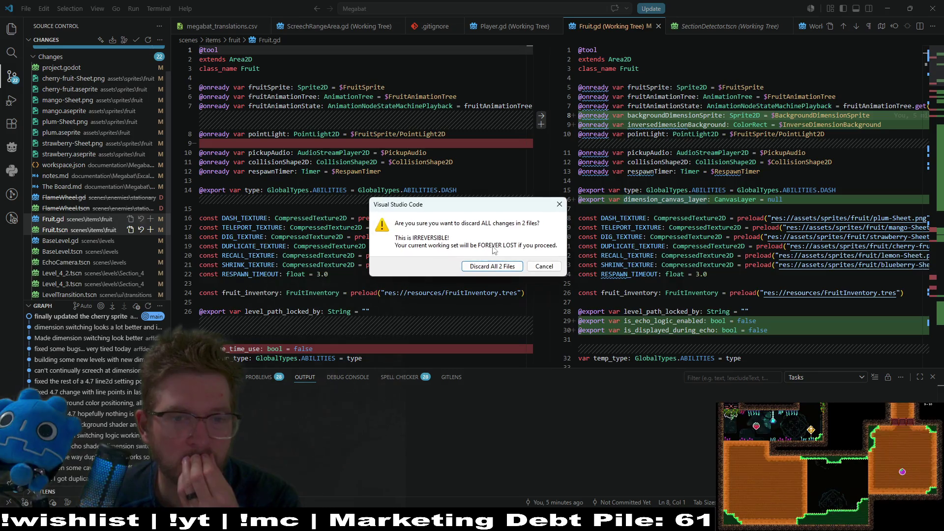
left_click(492, 266)
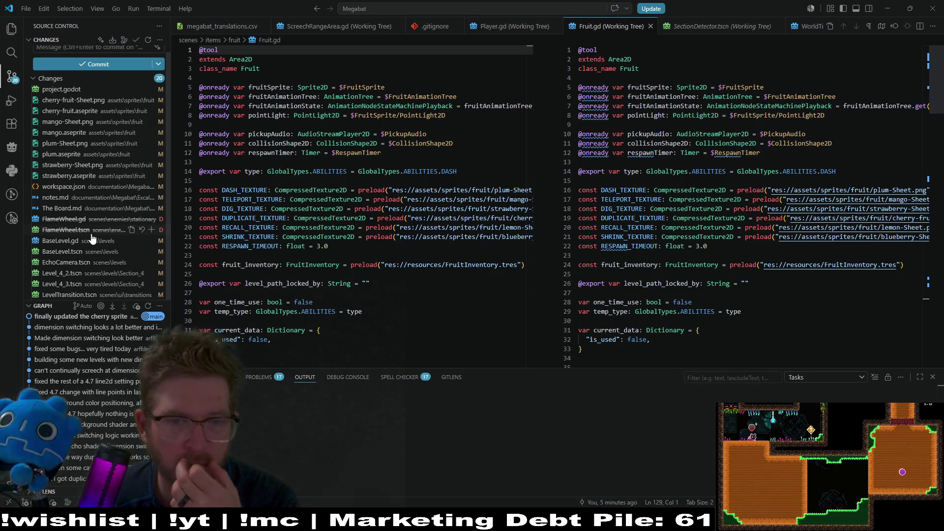
left_click(65, 241)
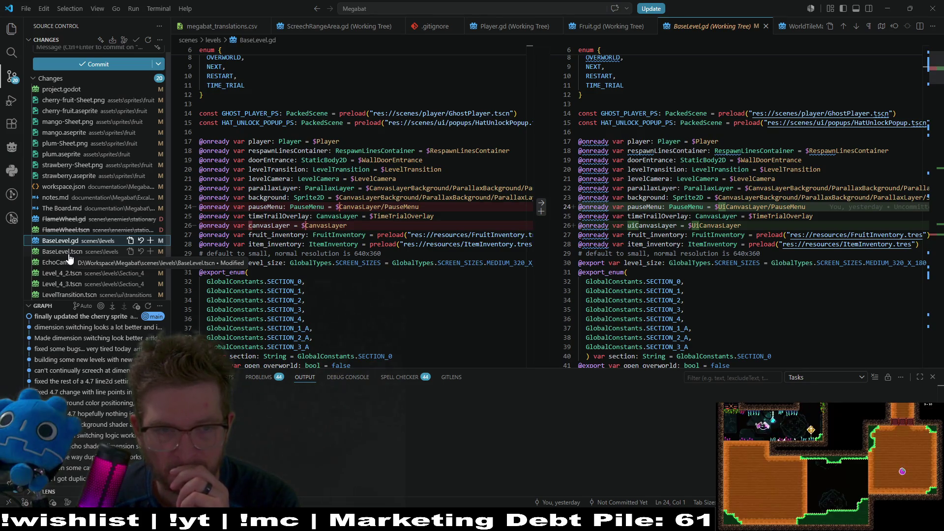
Delete both added print(parallaxLayer.get_viewport_rect()) lines from BaseLevel.gd and save it.
scroll(721, 205, "down", 20)
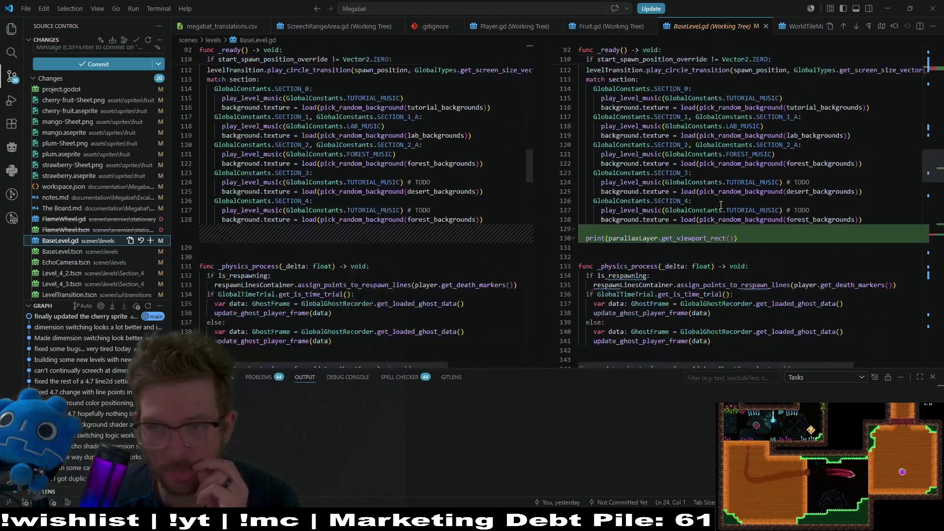
left_click_drag(740, 238, 742, 228)
key("BackSpace")
key("BackSpace")
key("BackSpace")
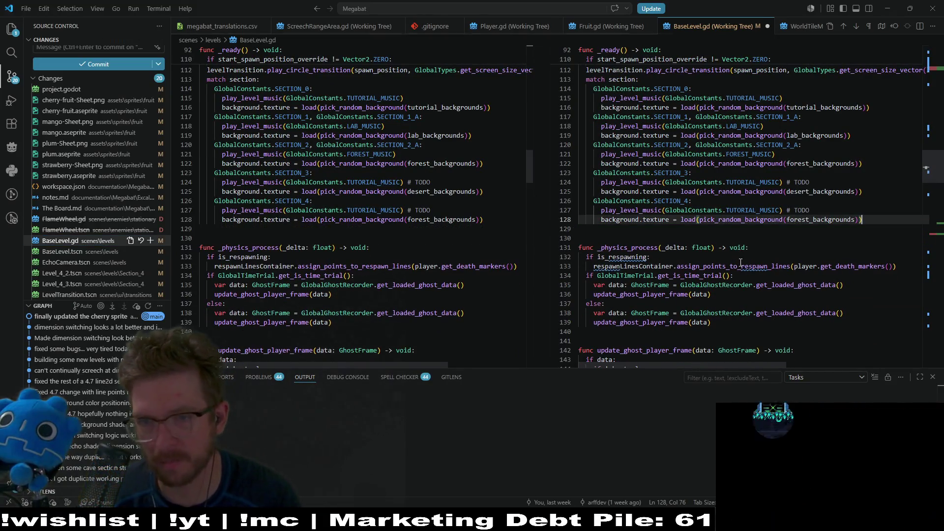
scroll(717, 258, "down", 20)
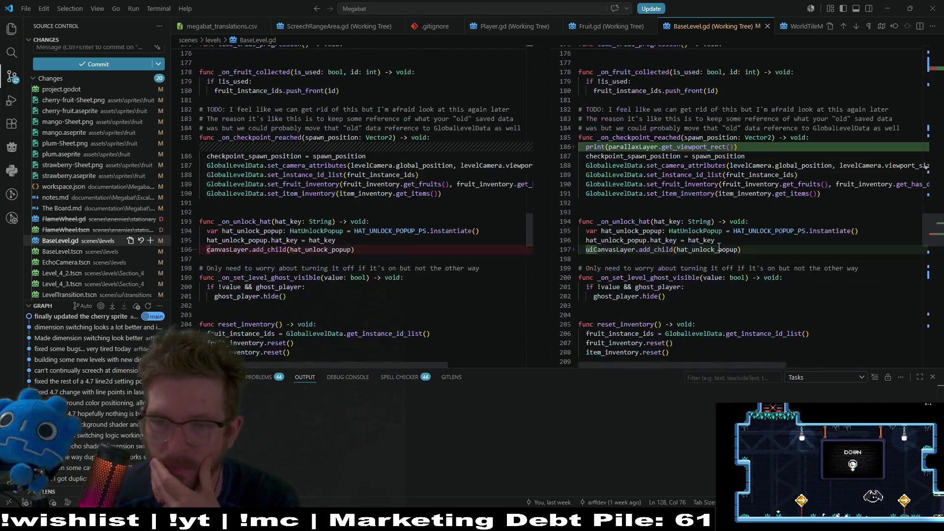
left_click_drag(826, 148, 826, 143)
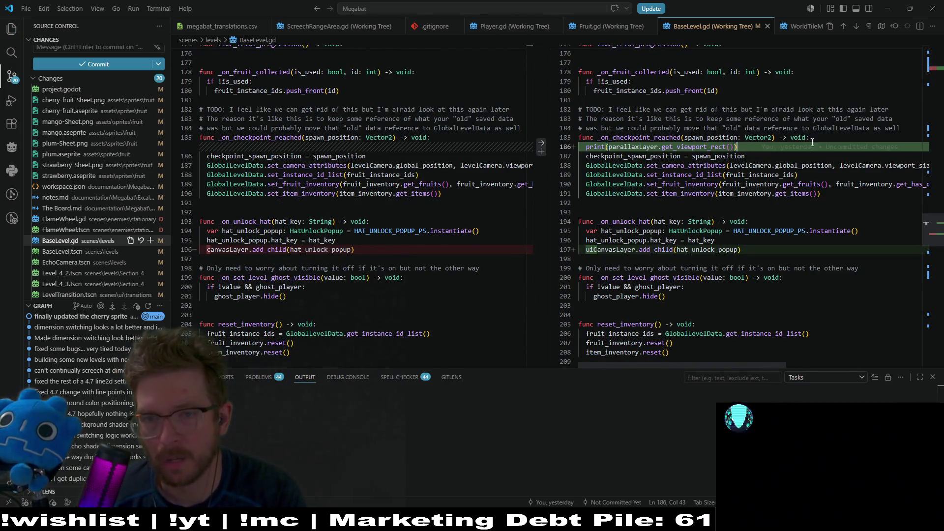
key("BackSpace")
key("ctrl+s")
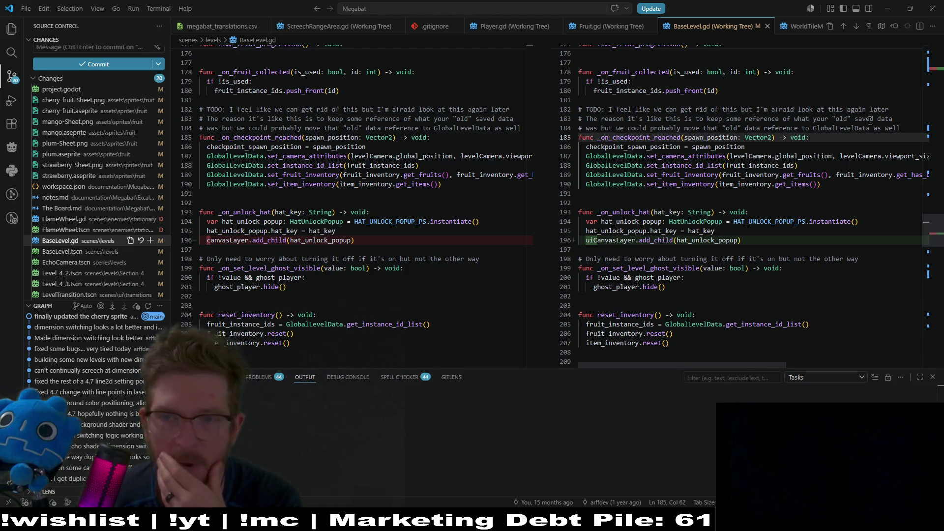
Look over the saved-data TODO comments, then the BaseLevel.tscn and EchoCamera.tscn diffs.
left_click_drag(901, 128, 577, 111)
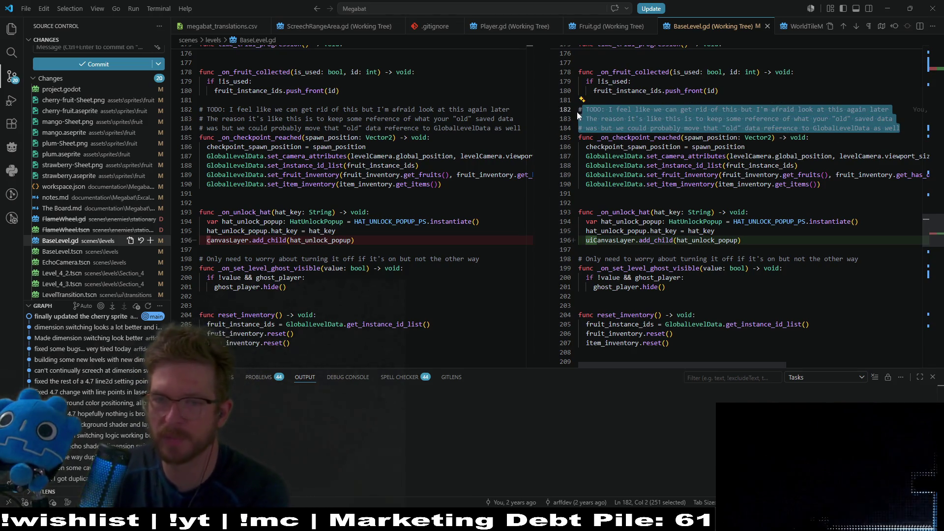
scroll(669, 213, "down", 6)
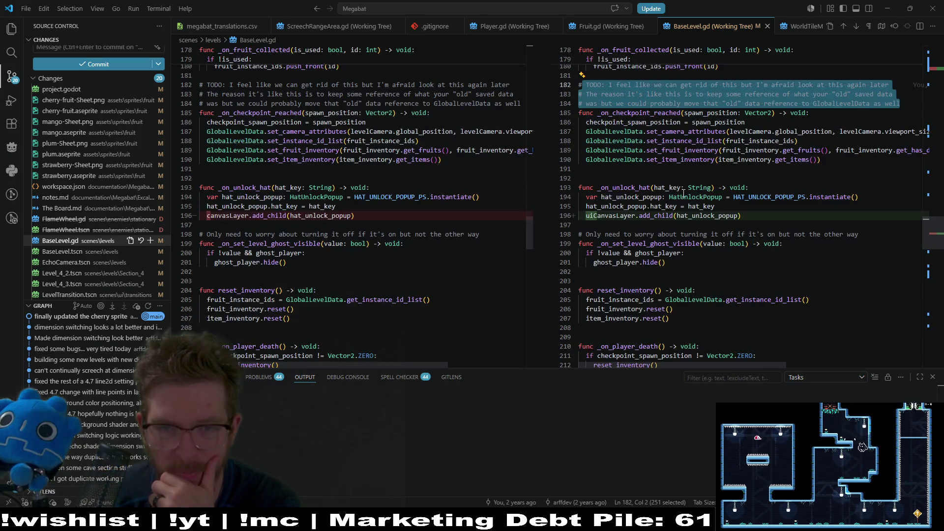
left_click(70, 255)
left_click(67, 263)
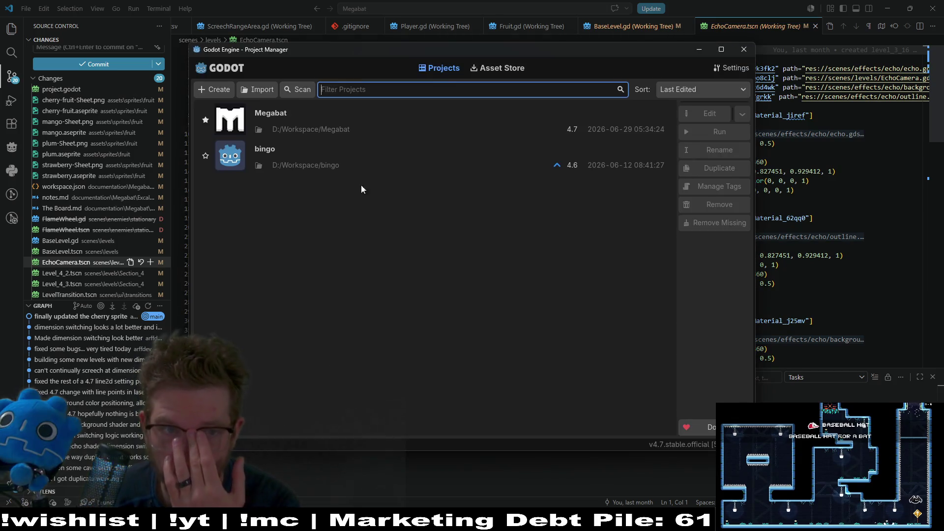
Open the Megabat project and select the FruitSprite node in the Fruit scene.
double_click(327, 126)
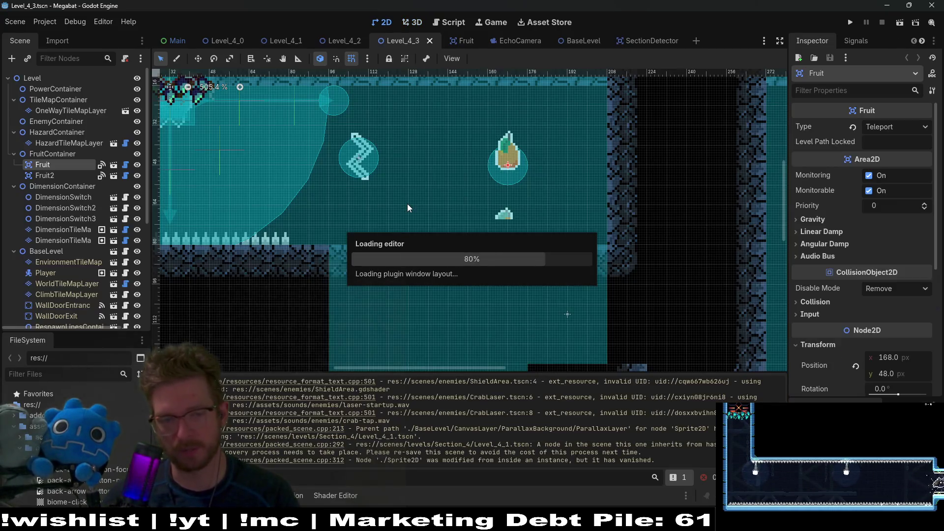
left_click(463, 40)
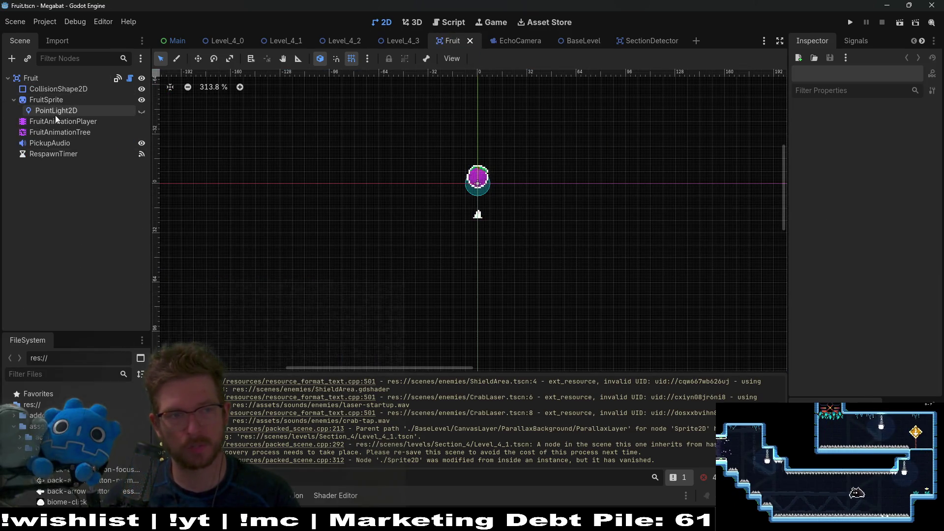
left_click(51, 101)
Set the fruit sprite's Vframes to 4, save the Fruit scene, and return to Level_4_3.
left_click(924, 196)
scroll(924, 213, "down", 5)
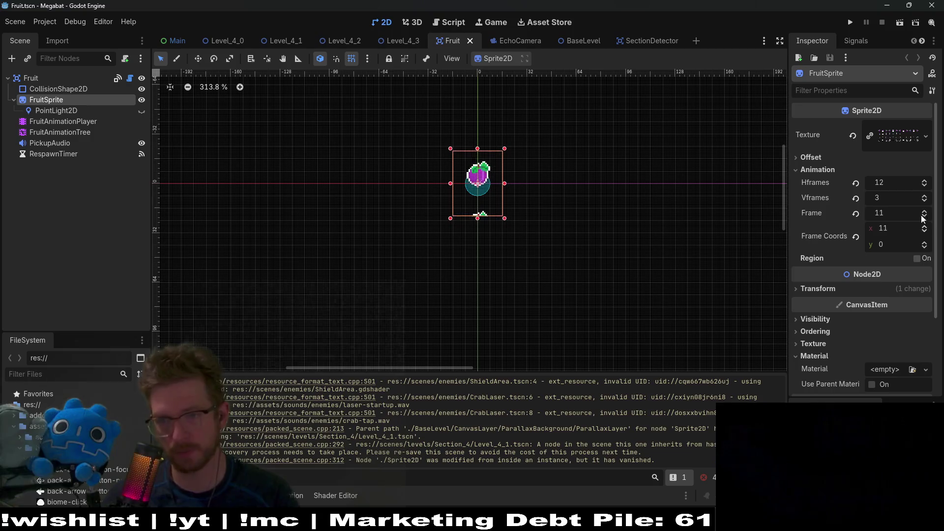
key("ctrl+s")
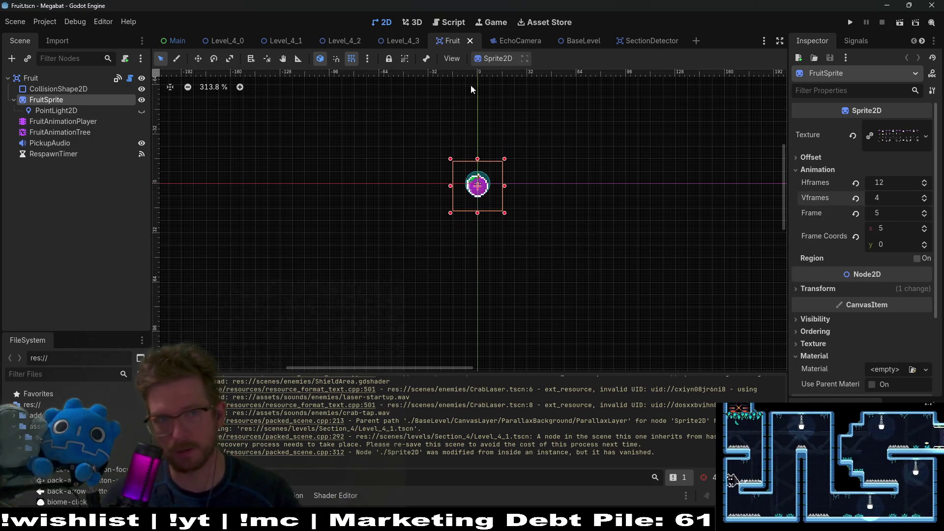
left_click(405, 41)
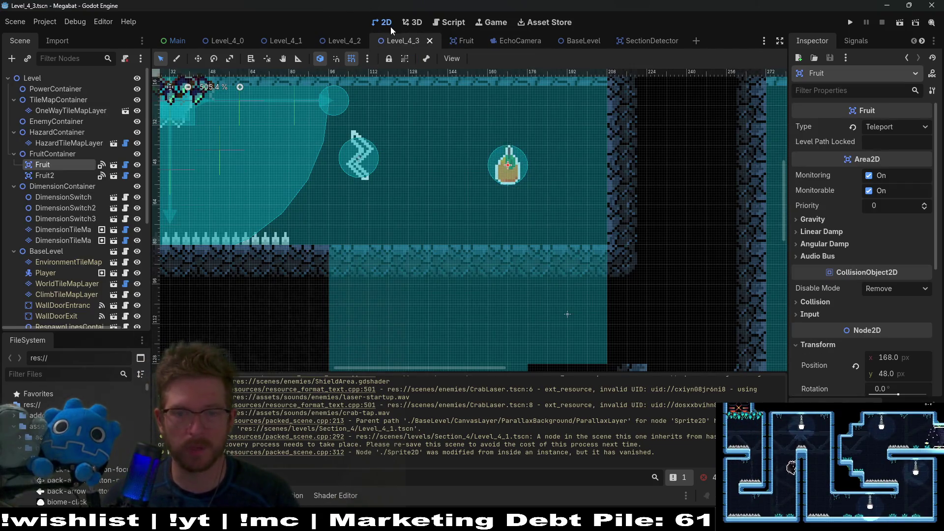
scroll(535, 254, "down", 8)
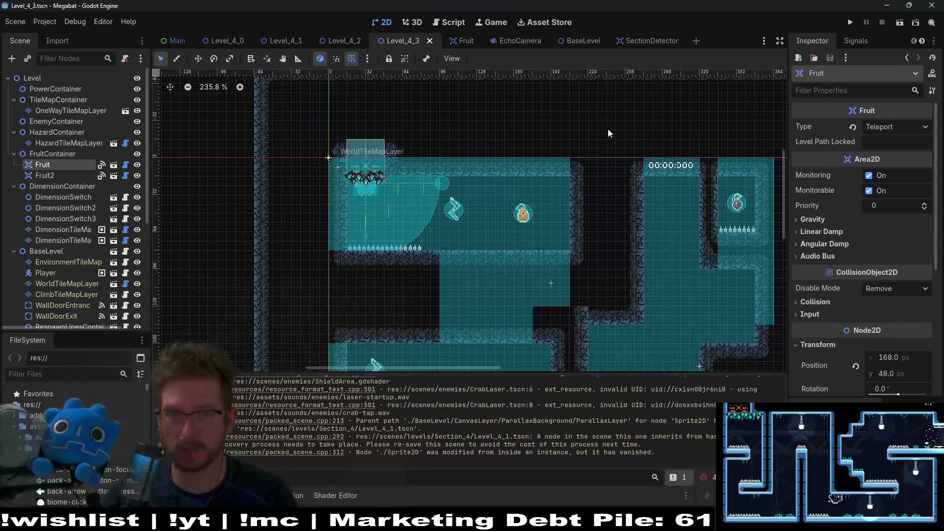
Run the game, fly the bat right and send echolocation pulses to see the outlined fruit.
left_click(900, 22)
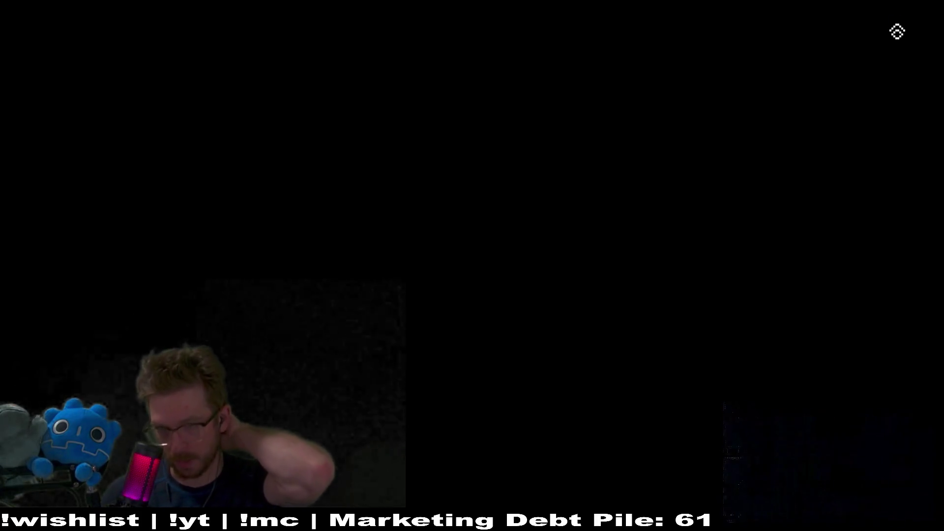
key("Right")
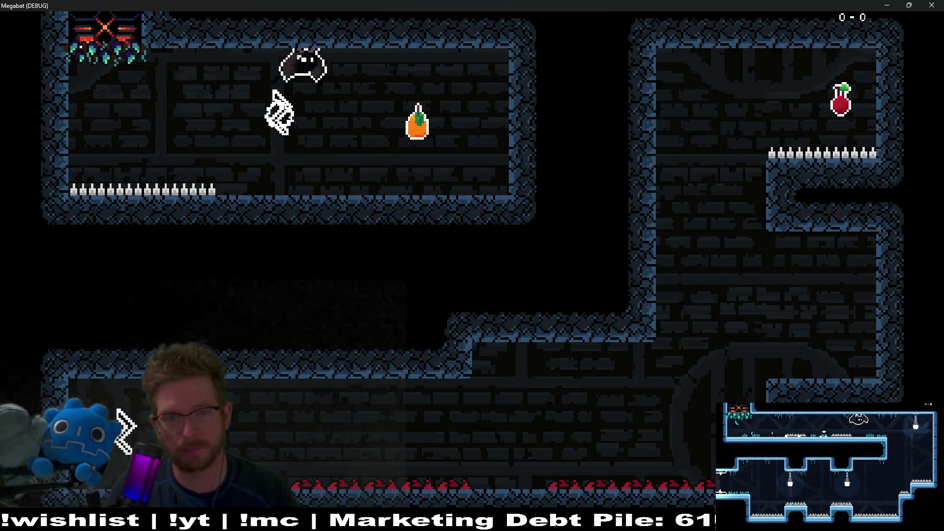
key("space")
key("Right")
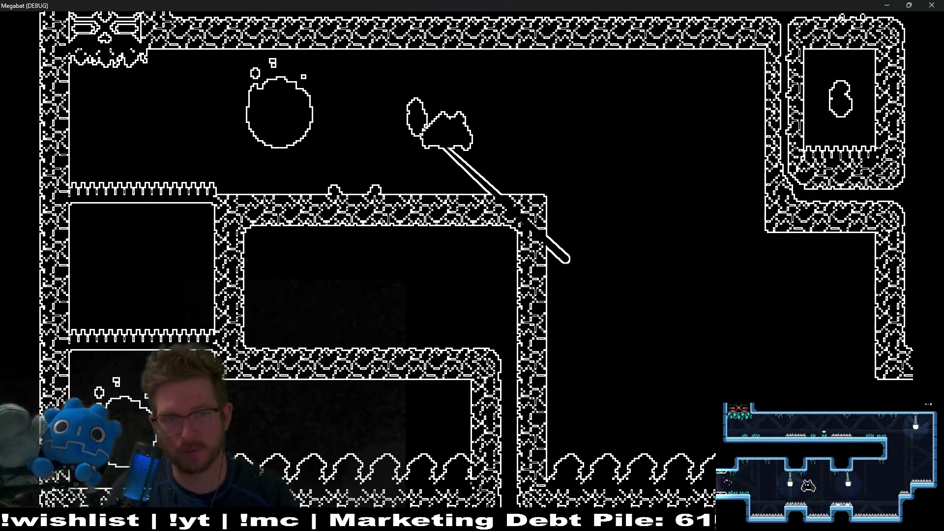
key("Left")
key("Right")
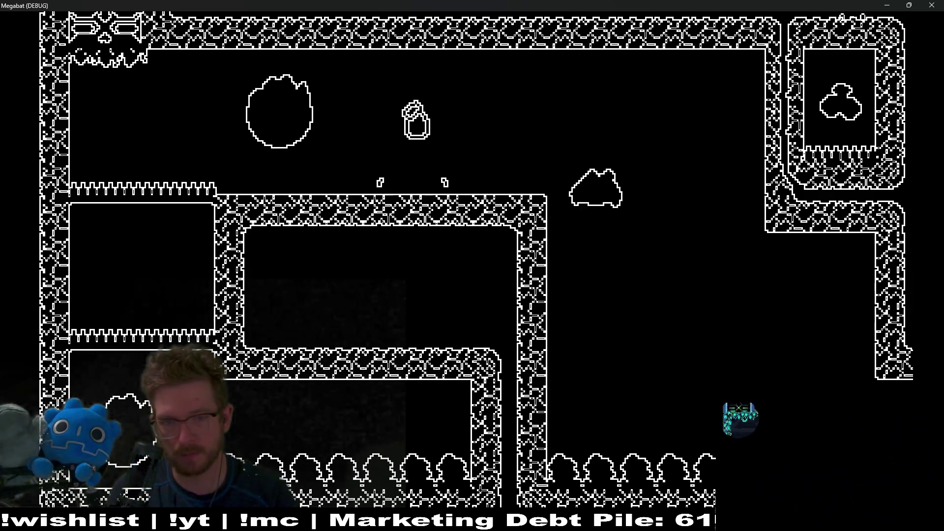
key("space")
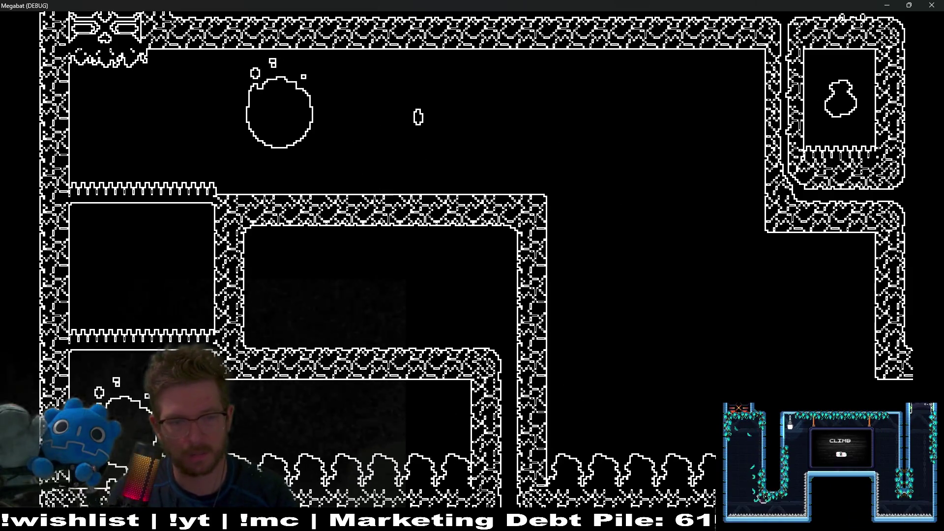
key("Tab")
Fly to the cherry room and back, pulse across the level again, then close the game.
key("Right")
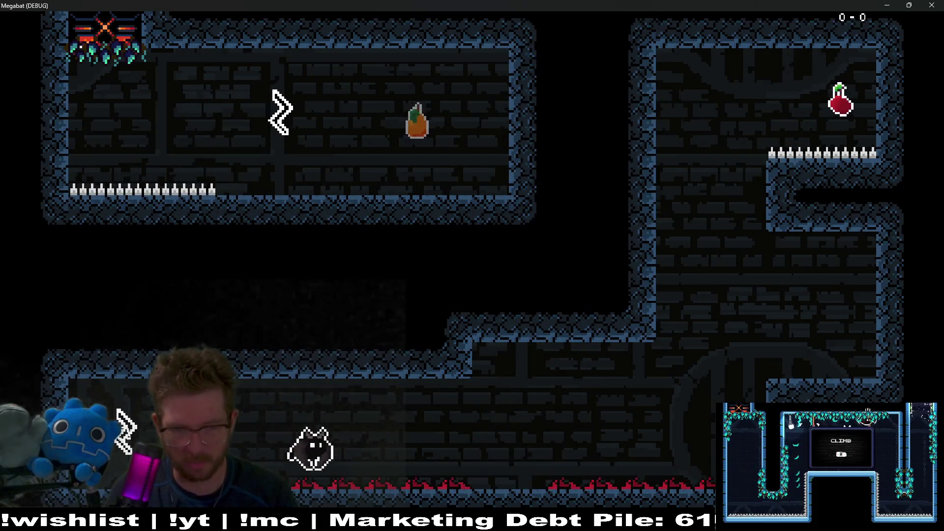
key("Right")
key("Up")
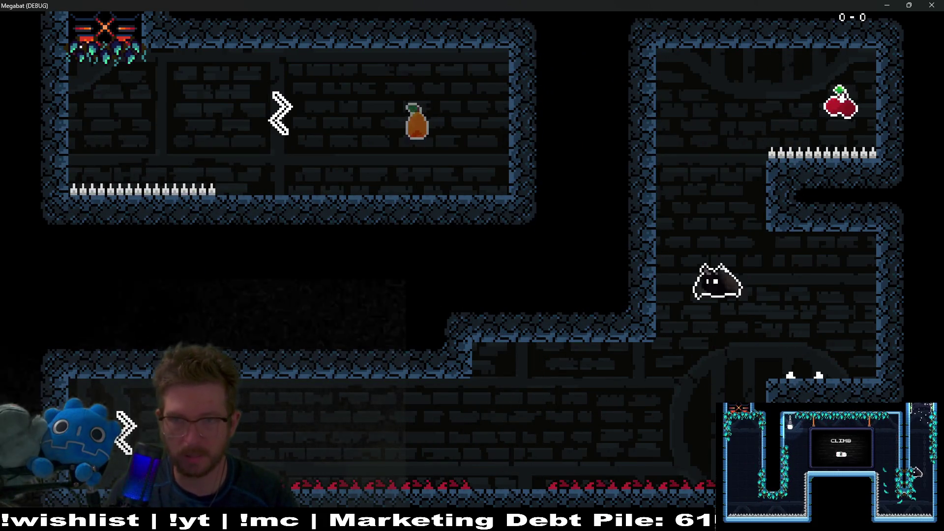
key("Left")
key("Down")
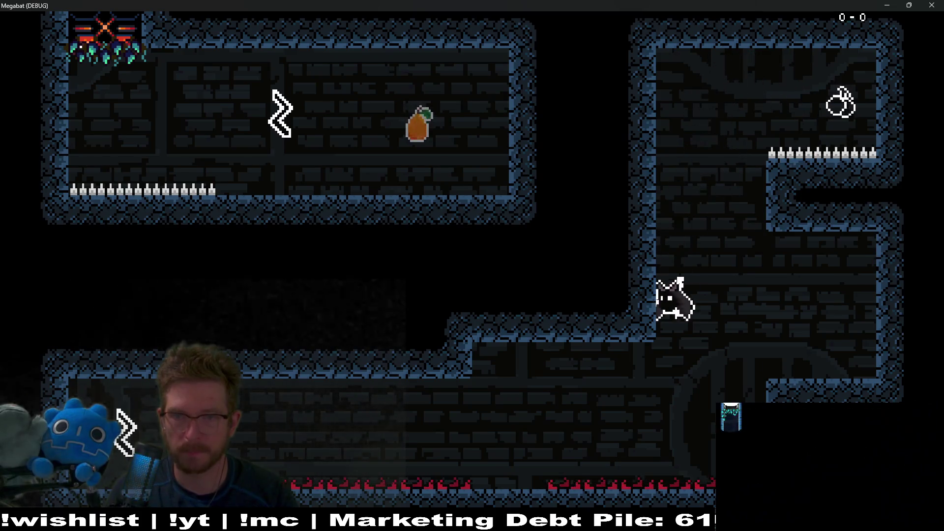
key("Left")
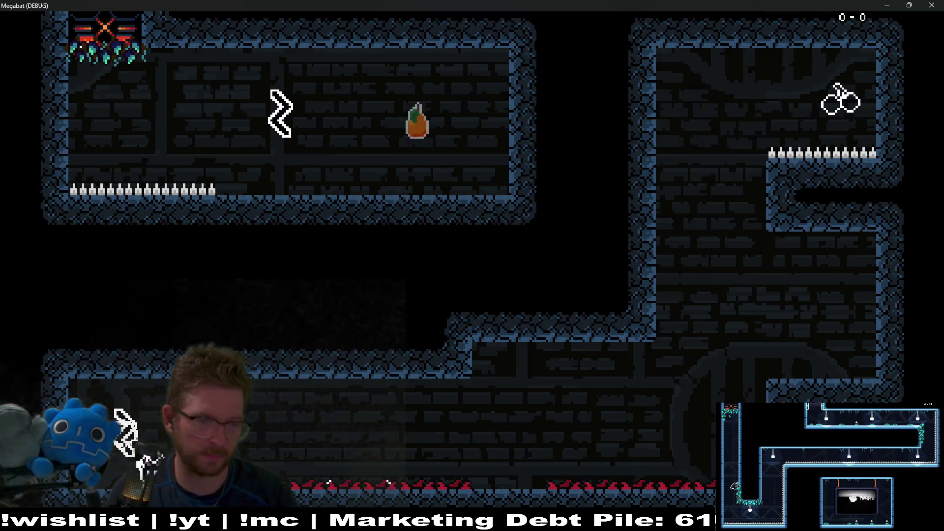
key("space")
key("Up")
key("Right")
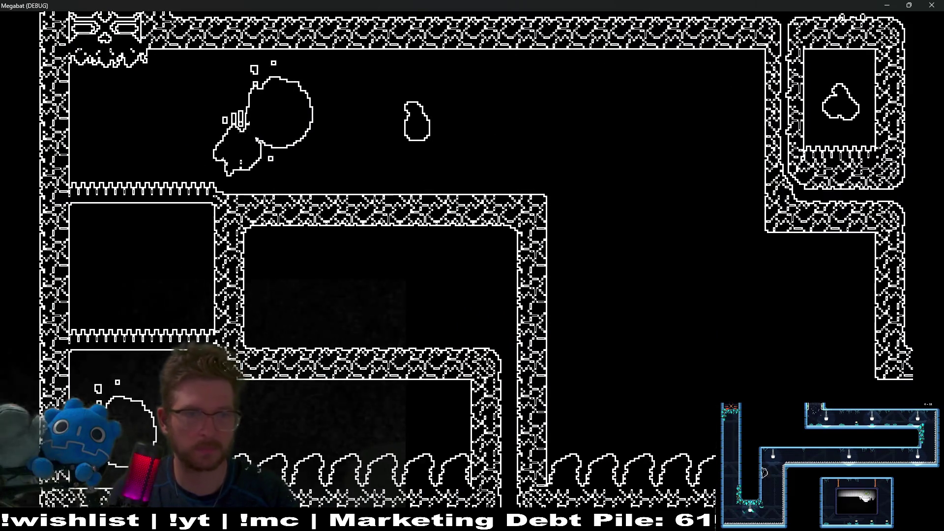
key("Right")
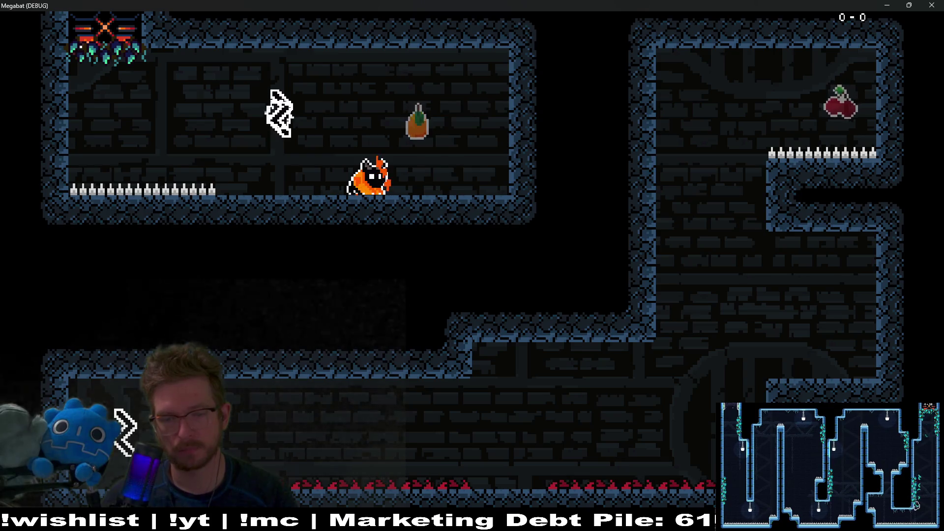
left_click(937, 5)
Close the strawberry sheet, open plum, and flatten its top three layers across frames 33–44.
key("alt+Tab")
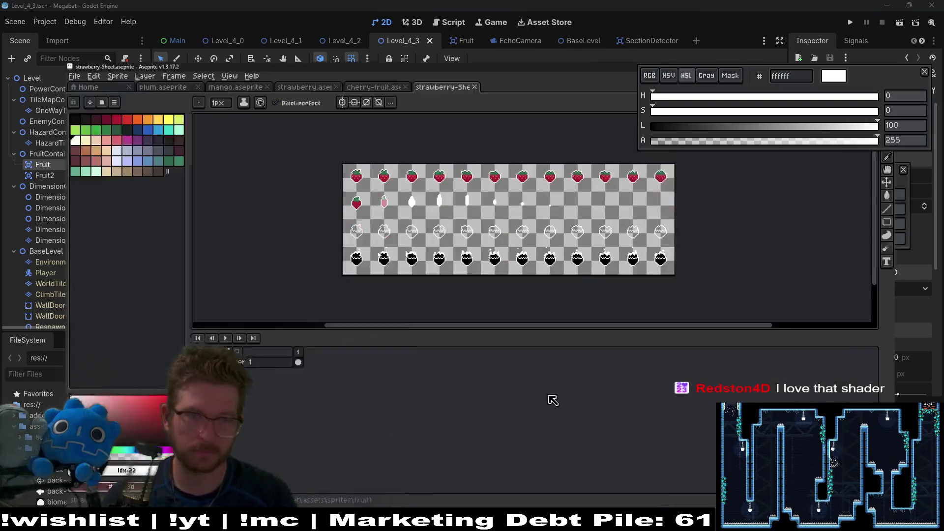
middle_click(417, 30)
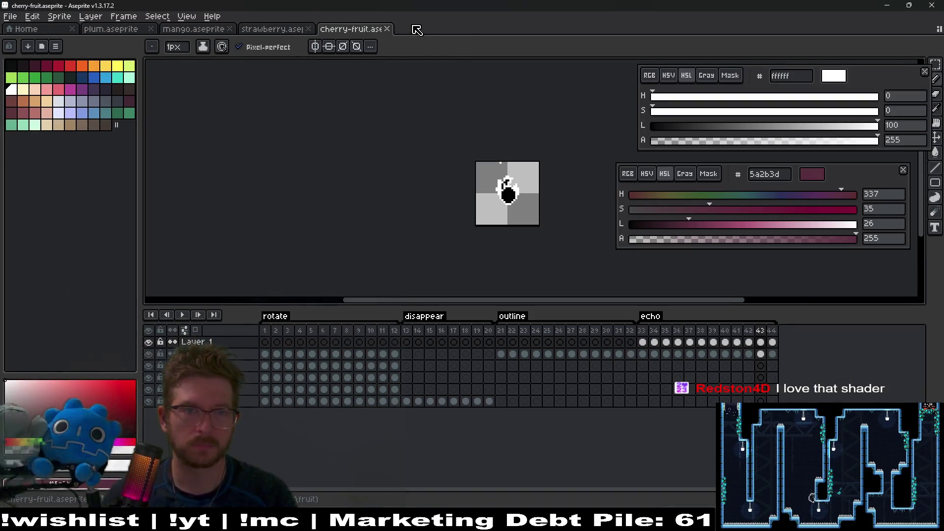
left_click(117, 29)
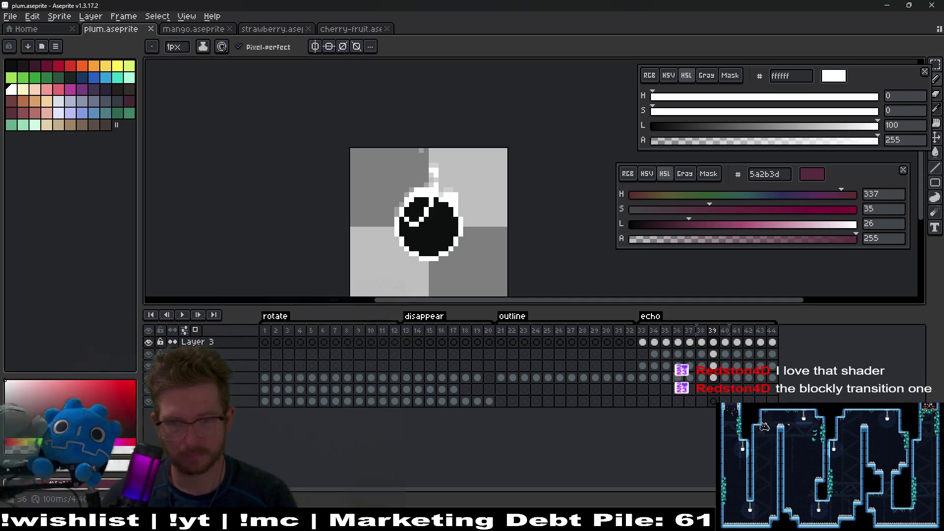
mouse_move(643, 341)
left_mouse_down()
mouse_move(723, 367)
mouse_move(772, 366)
left_mouse_up()
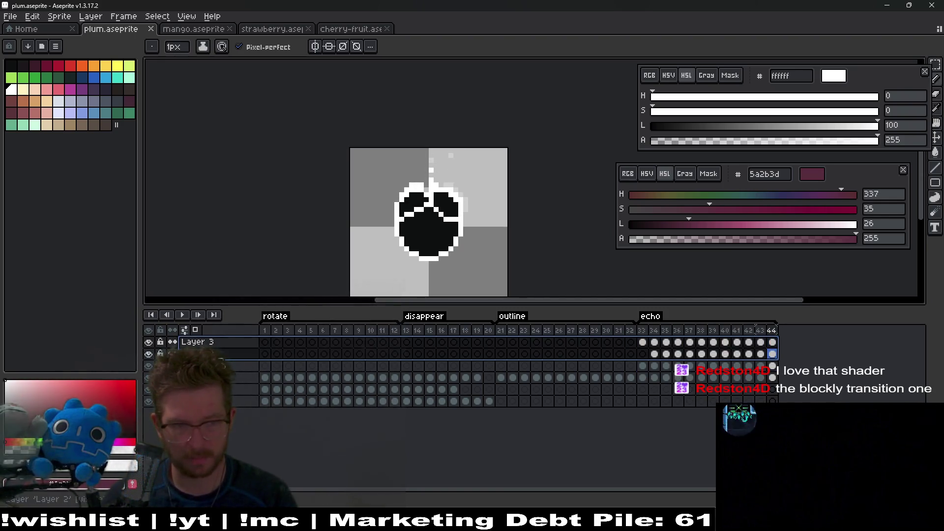
right_click(216, 367)
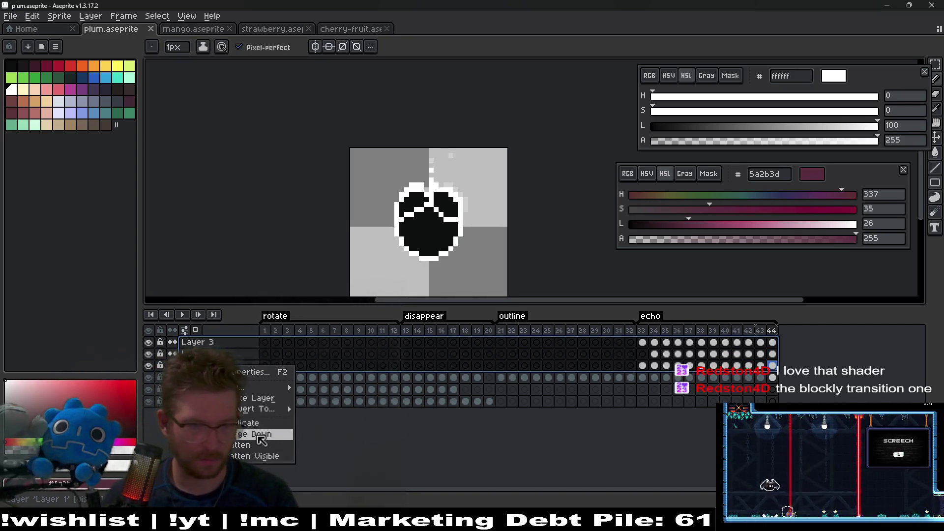
left_click(246, 456)
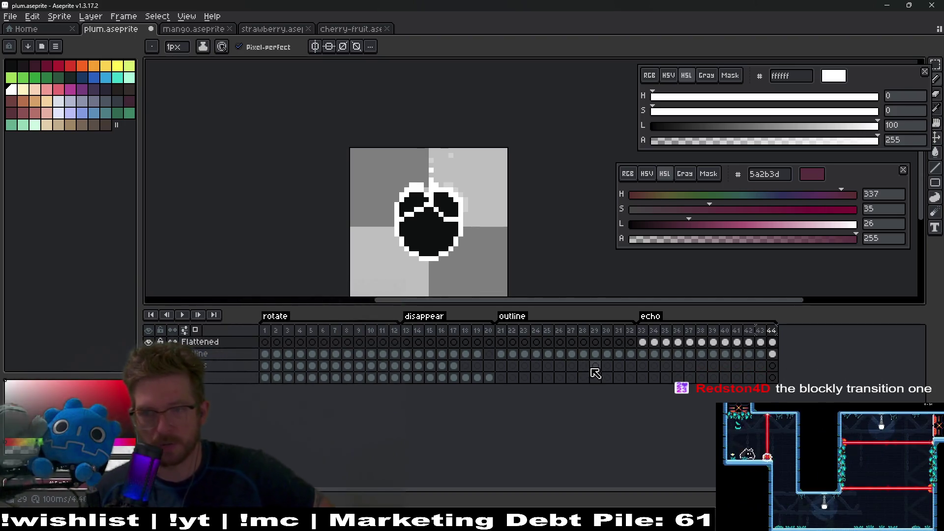
Rename the flattened plum layer to bubbles.
left_click(645, 342)
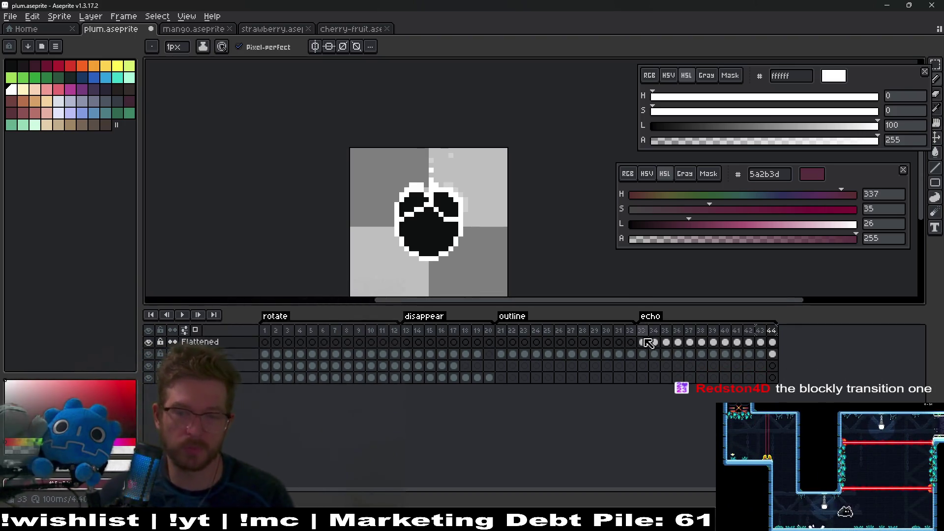
left_click_drag(648, 345, 776, 333)
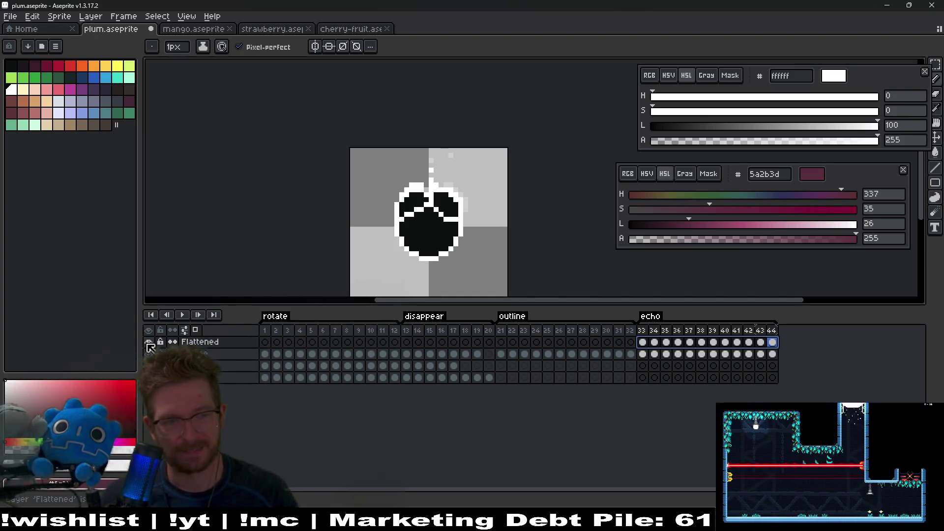
double_click(207, 343)
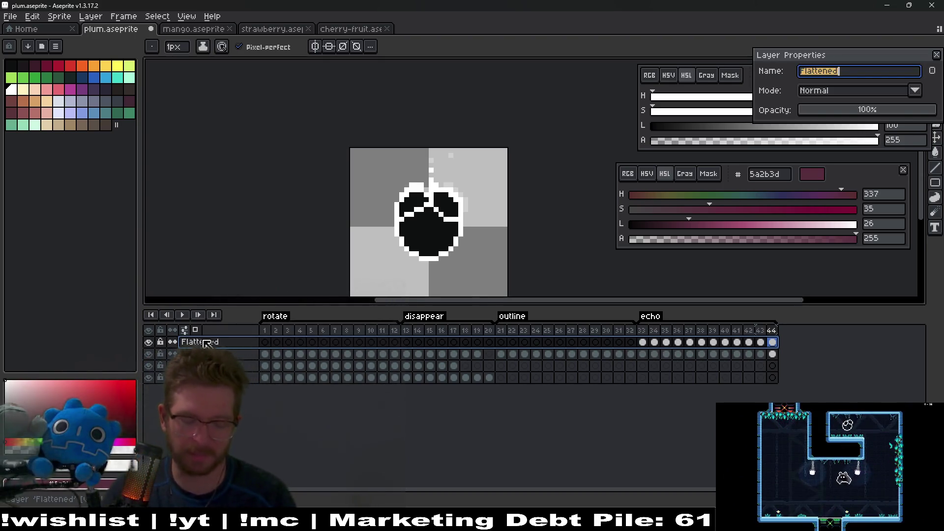
type("bubbles")
key("Return")
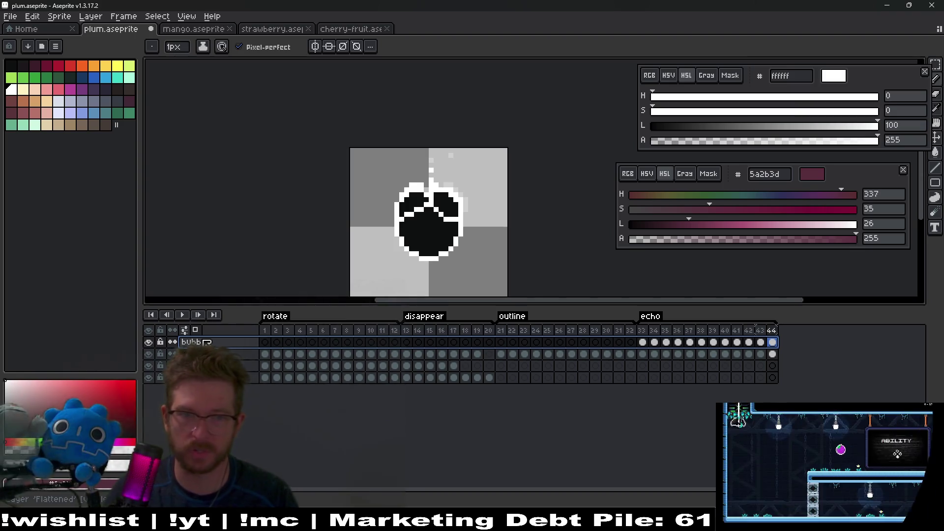
Copy bubbles cels 33–44 into frames 21 and 1–12, then save plum.aseprite.
left_click_drag(640, 347, 773, 342)
key("ctrl+c")
left_click(500, 343)
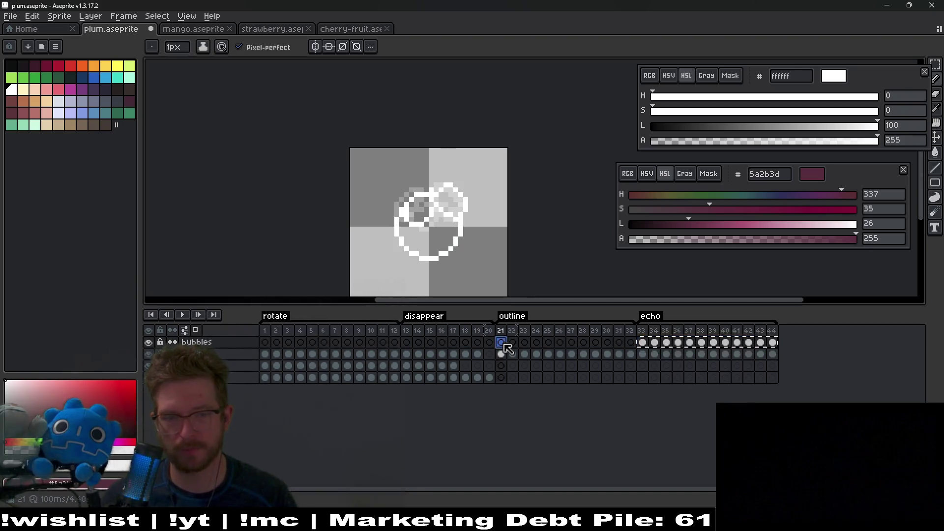
key("ctrl+v")
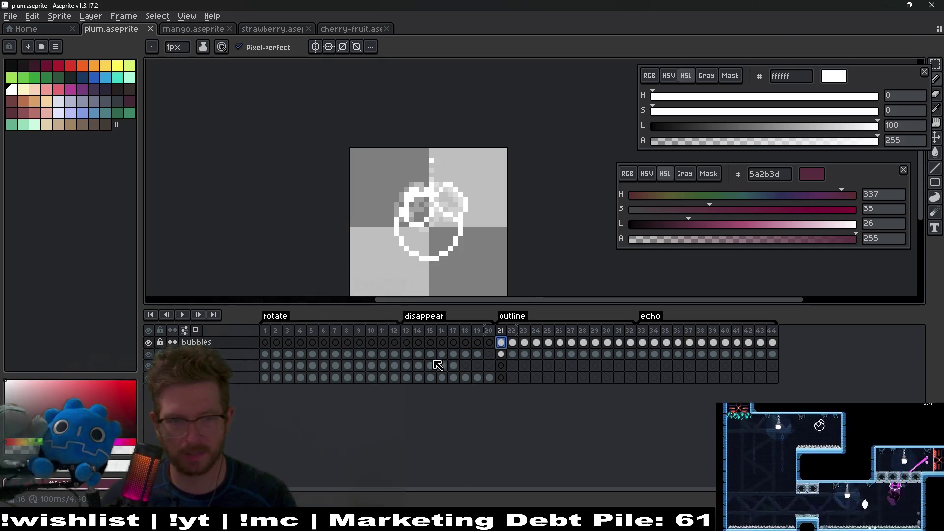
left_click(266, 343)
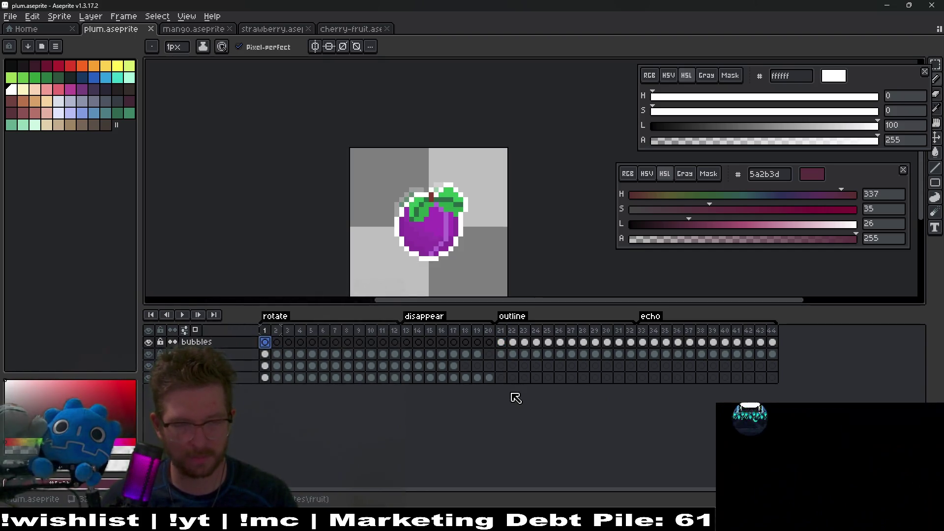
key("ctrl+v")
key("ctrl+s")
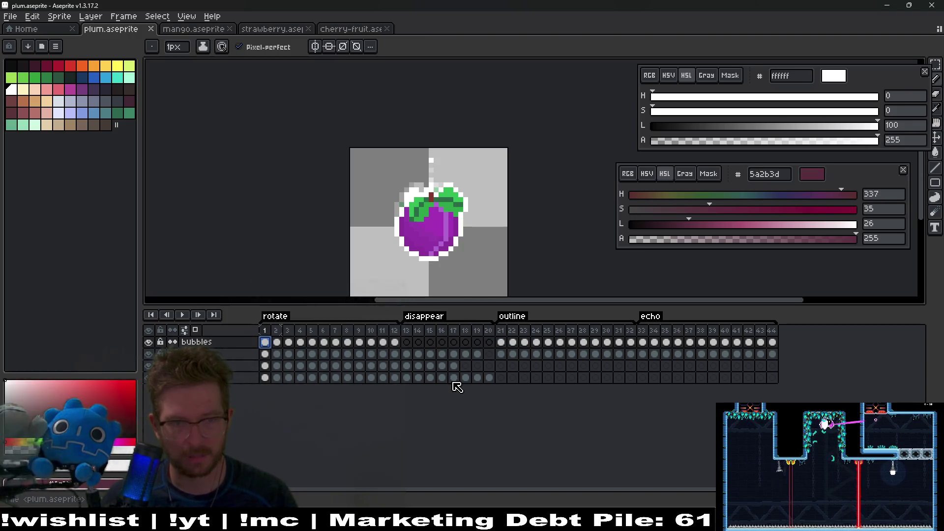
key("ctrl+e")
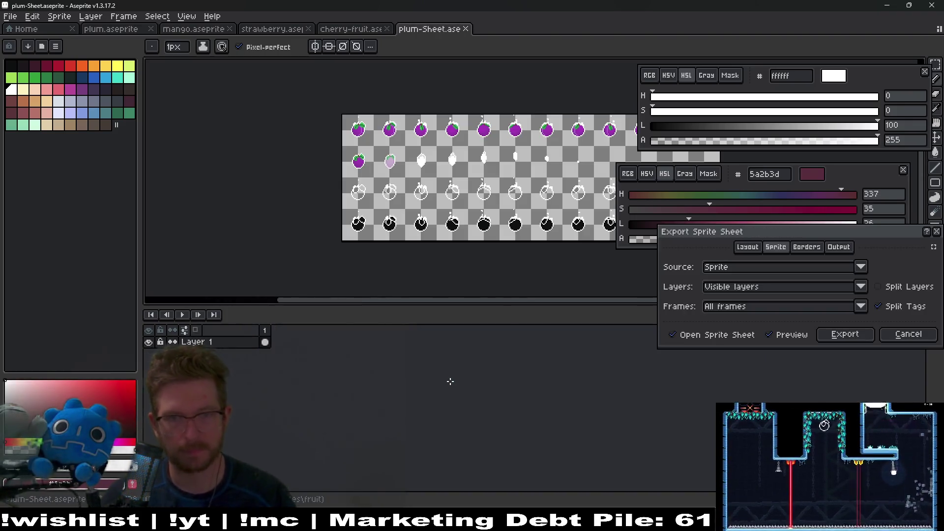
Confirm the plum sprite sheet export, close it, and switch to the mango sprite.
key("Return")
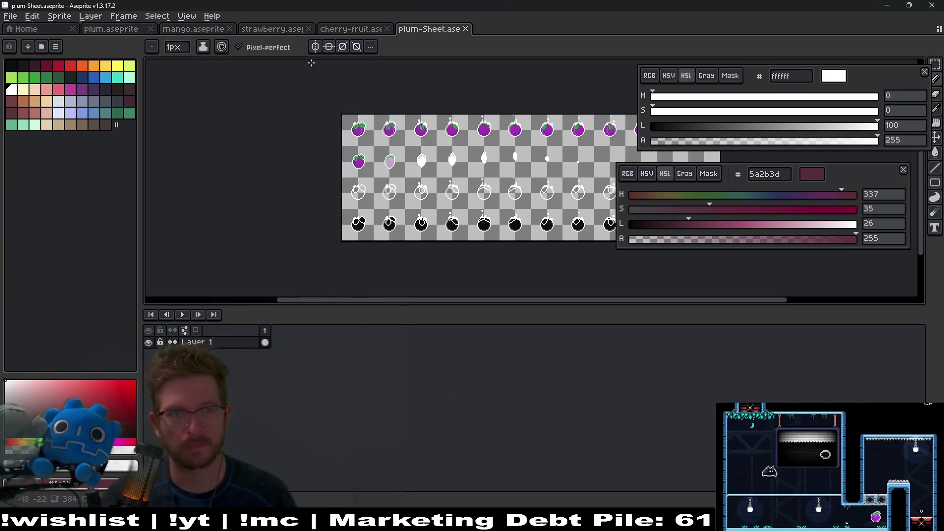
middle_click(422, 30)
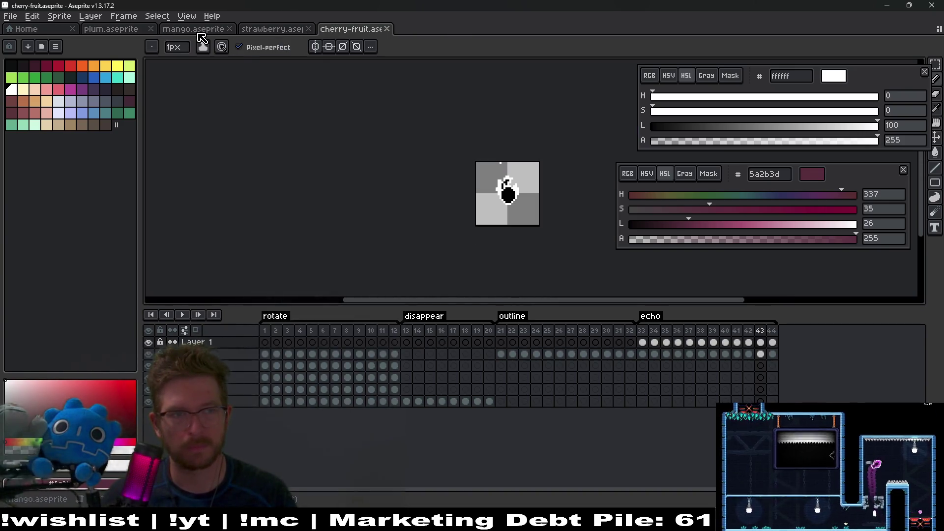
left_click(194, 29)
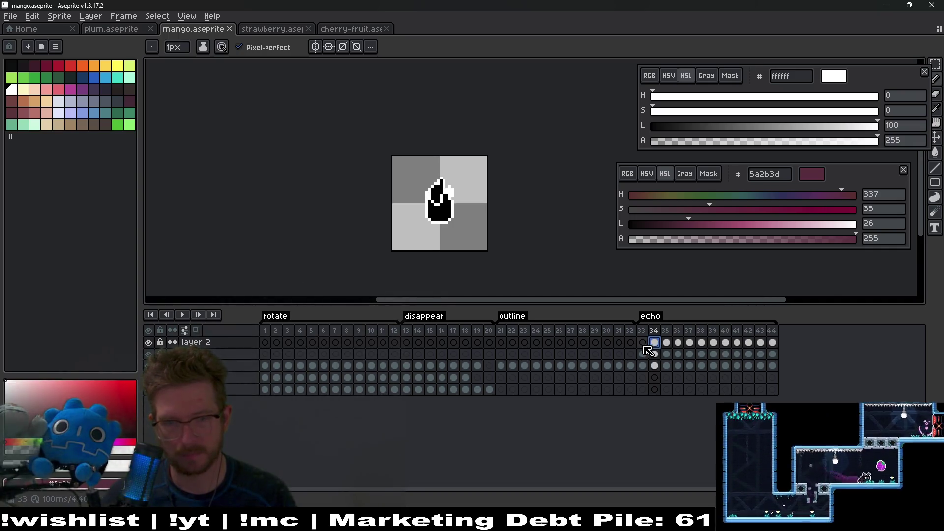
Paste mango's echo cels 33–44 into frames 21–32 on layer 2 and save mango.aseprite.
left_click_drag(643, 343, 773, 342)
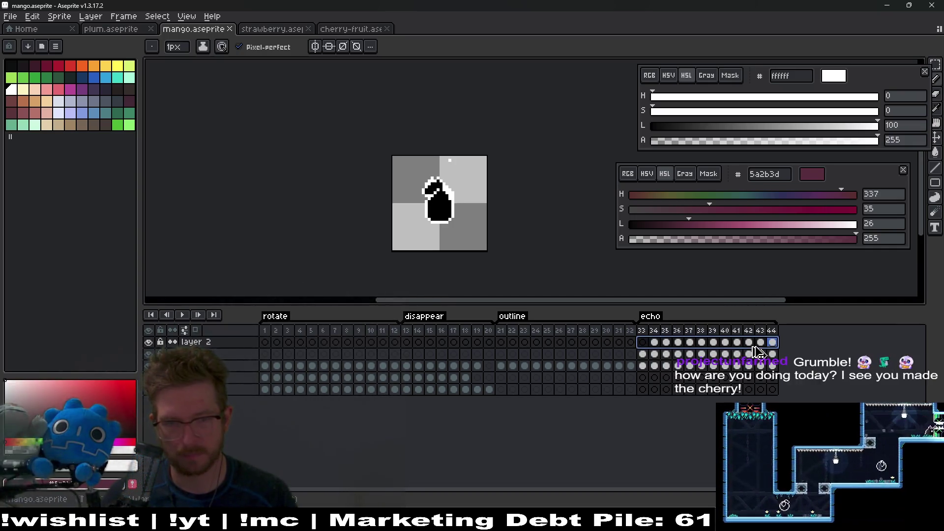
left_click(501, 342)
key("ctrl+v")
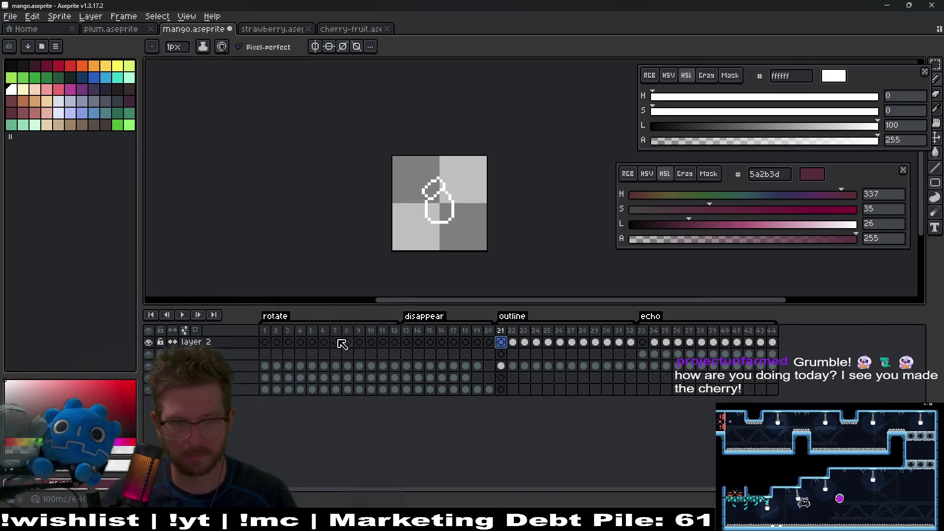
key("Home")
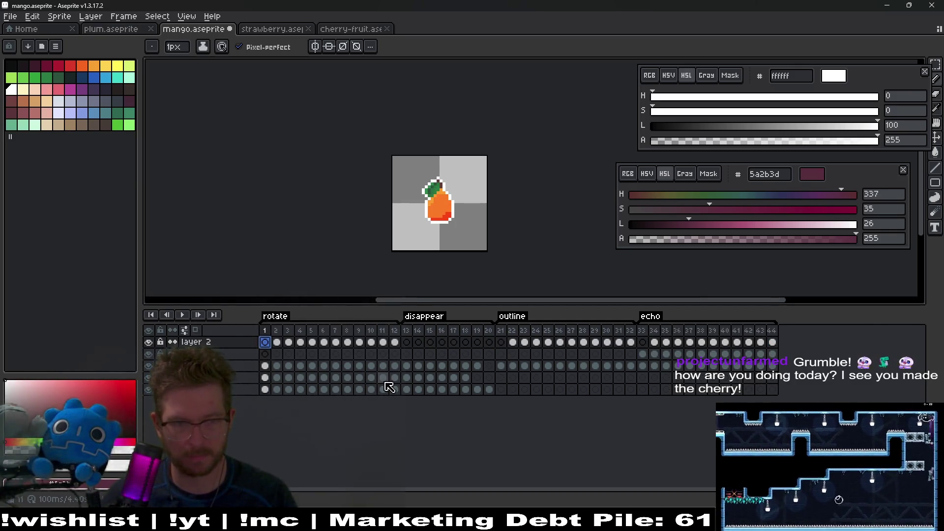
key("ctrl+s")
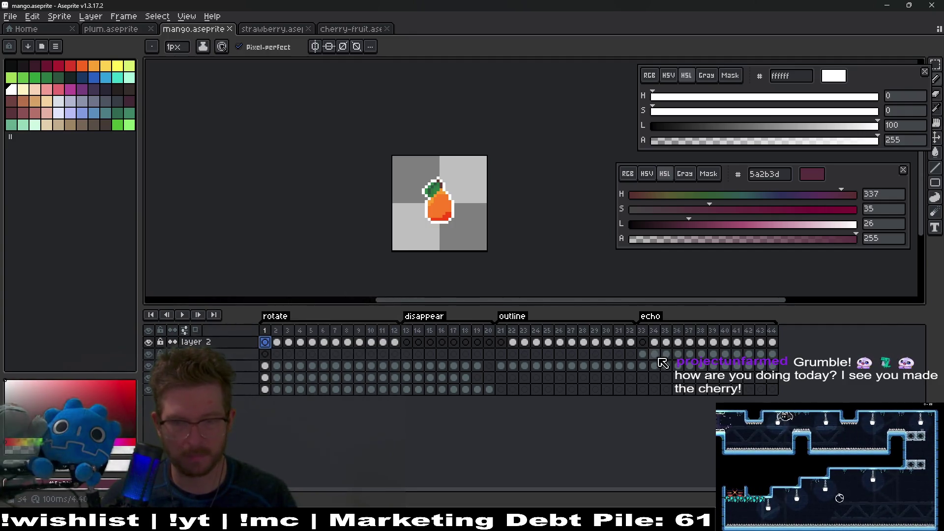
key("End")
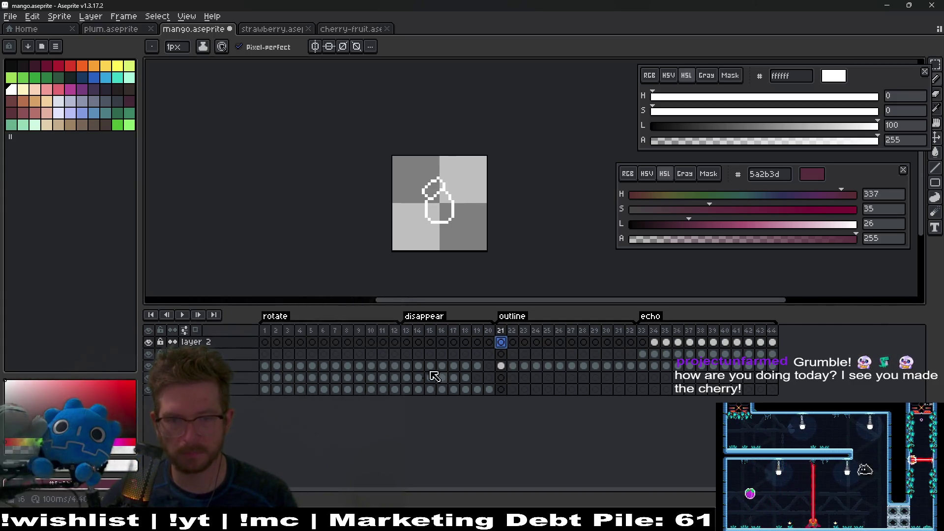
Merge the mango's top layers down into a single bubbles layer.
left_click(221, 357)
right_click(224, 360)
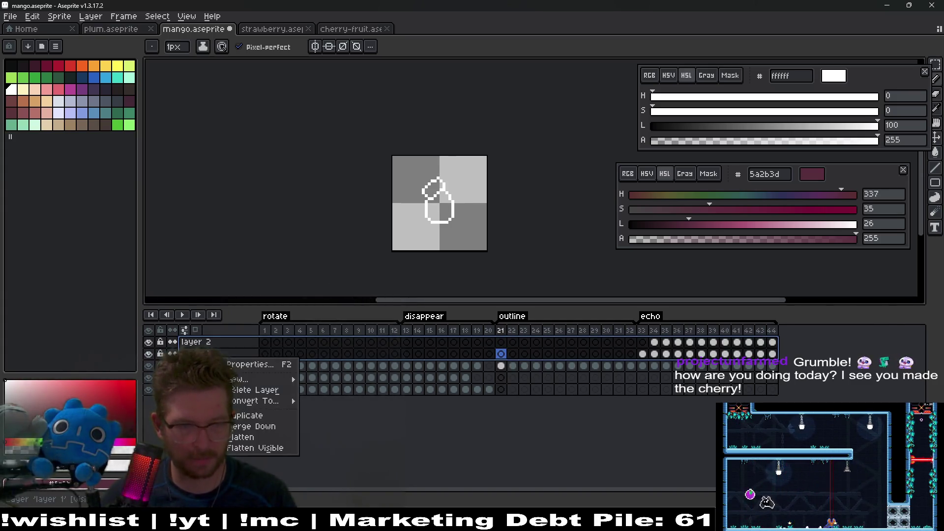
left_click(253, 437)
double_click(221, 344)
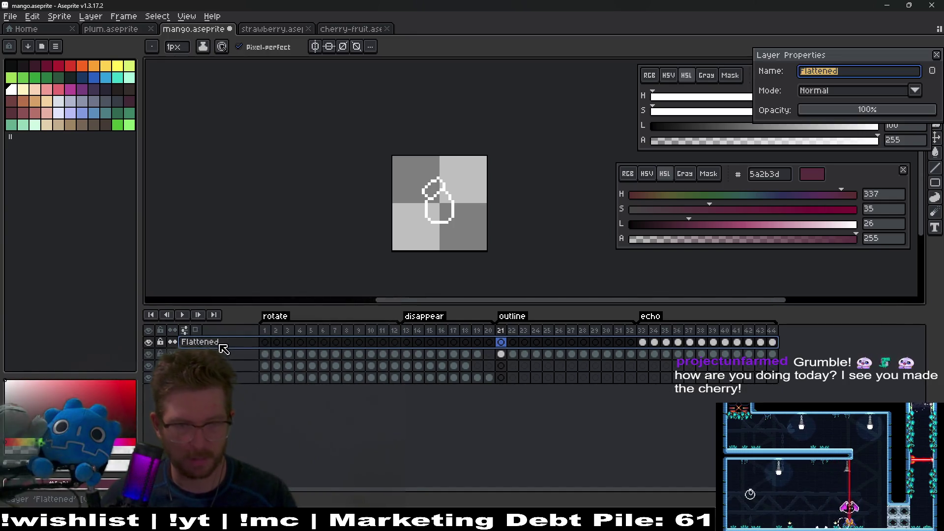
type("base")
key("Escape")
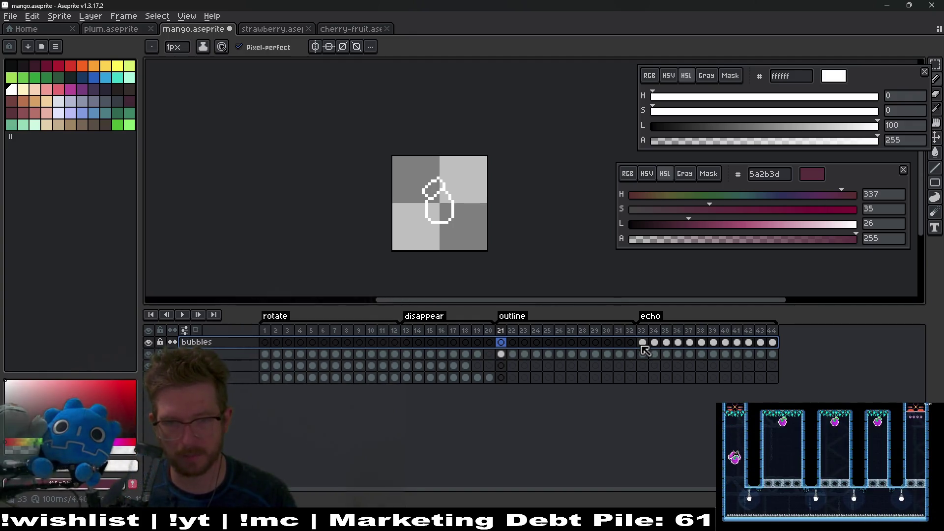
Place the bubbles echo cels 33–44 at frame 21 and export the mango sprite sheet.
left_click_drag(643, 342, 778, 343)
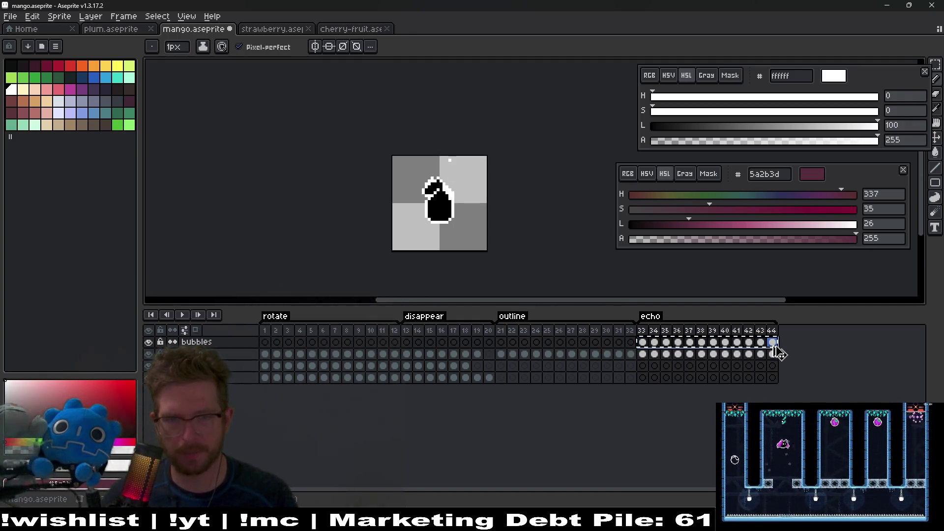
left_click(501, 342)
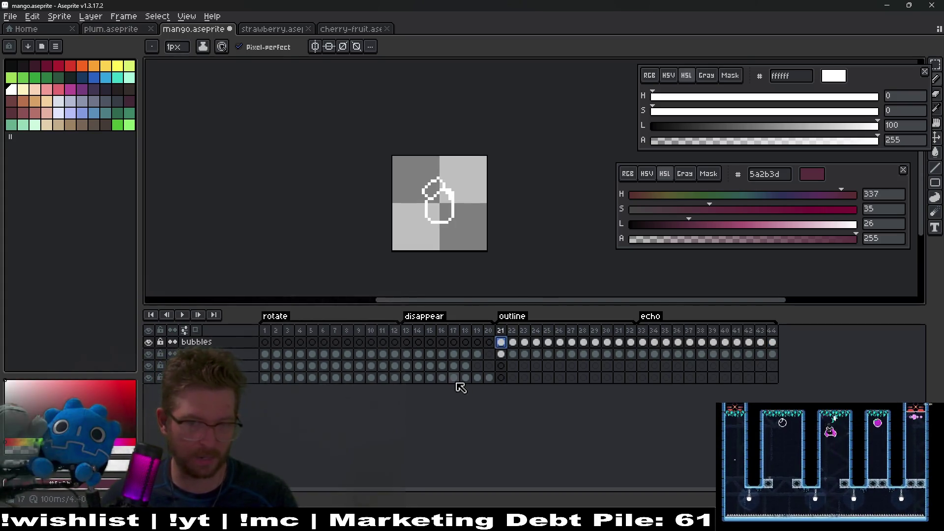
left_click(268, 343)
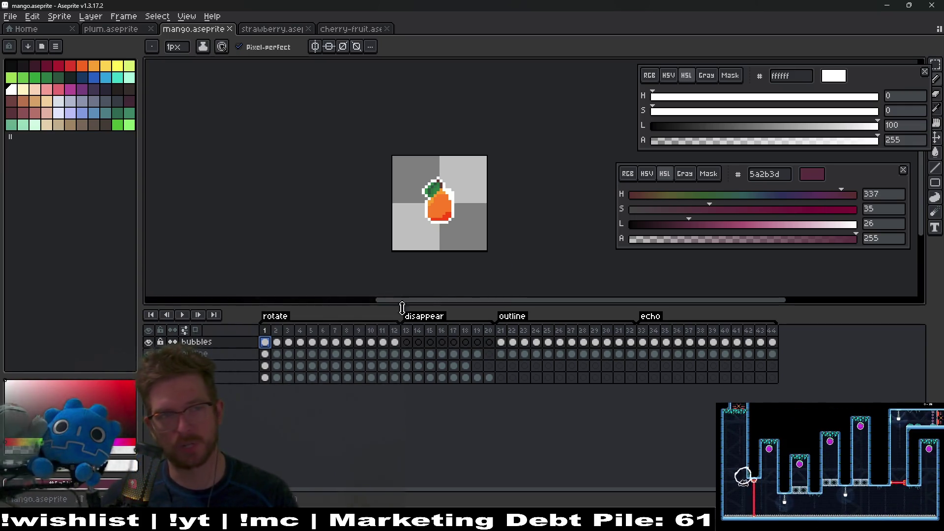
key("ctrl+e")
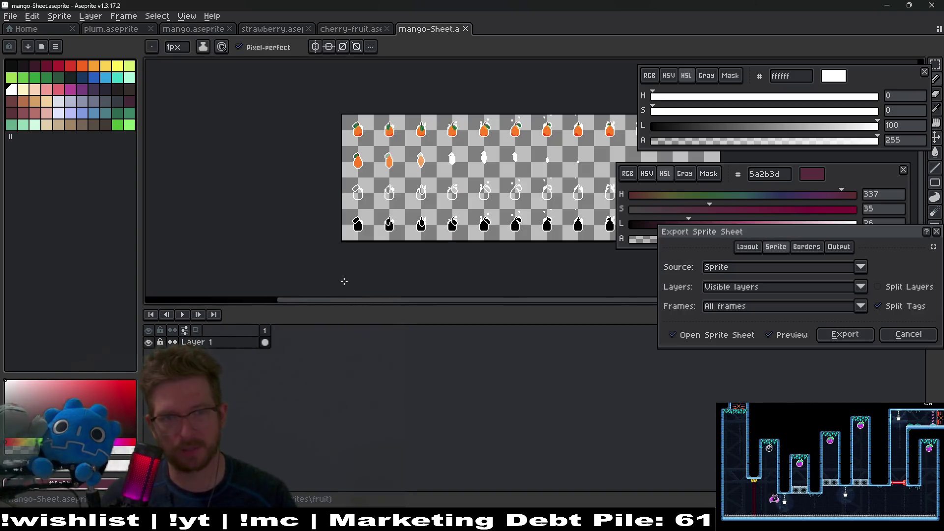
Finish exporting mango-Sheet.png and close the mango sprite sheet.
key("Return")
key("ctrl+shift+e")
key("Return")
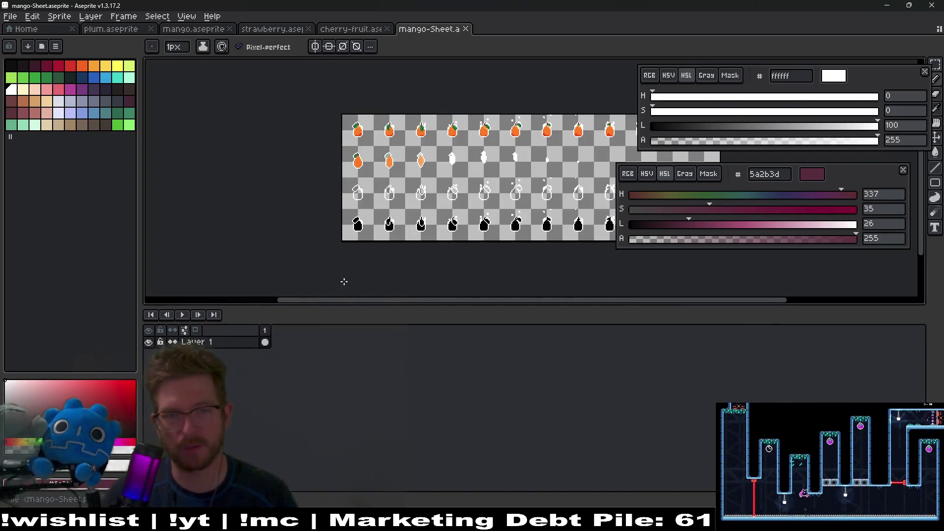
middle_click(414, 31)
Rename the strawberry's layer to bubbles.
left_click(259, 33)
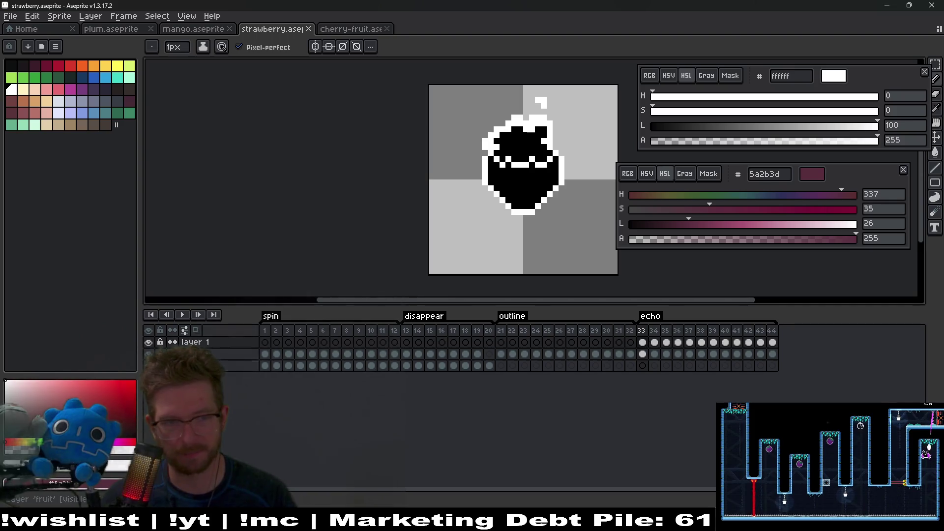
double_click(210, 346)
type("u")
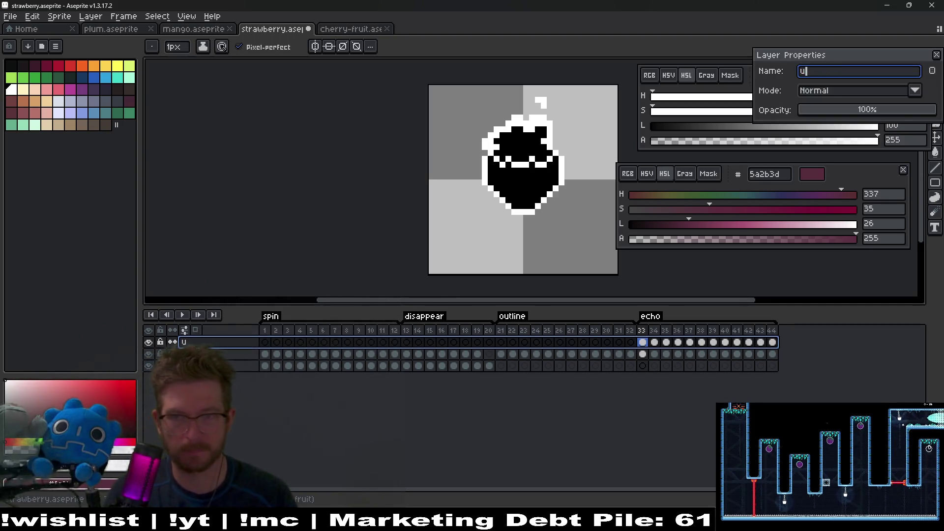
key("BackSpace")
type("bles")
key("Return")
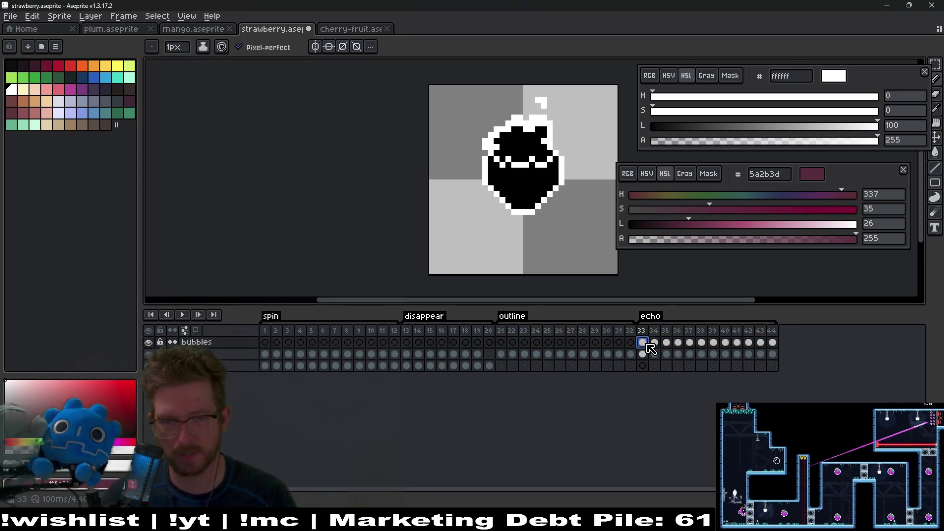
Copy the strawberry's echo cels from frames 33–44 into frames 1–12 and preview the animation.
mouse_move(646, 344)
left_mouse_down()
mouse_move(774, 349)
mouse_move(503, 344)
left_mouse_up()
left_click(264, 343)
key("ctrl+v")
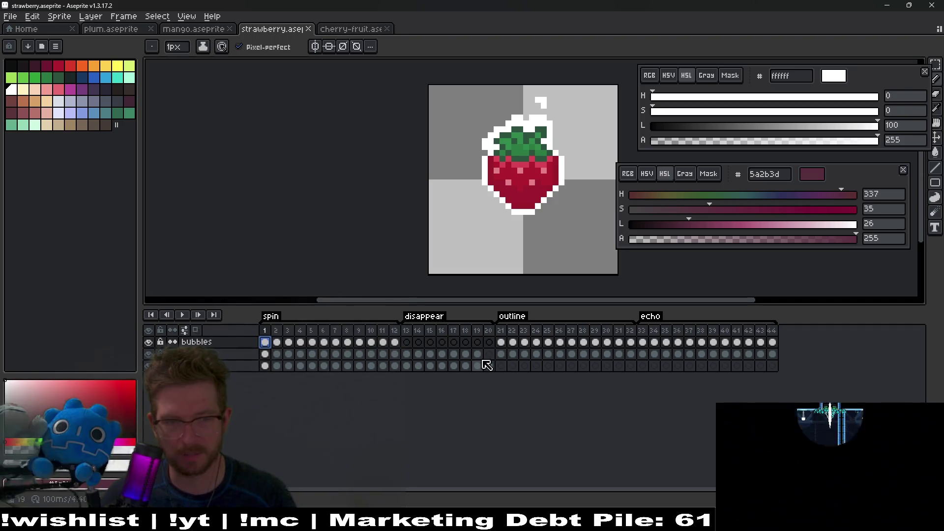
left_click(184, 317)
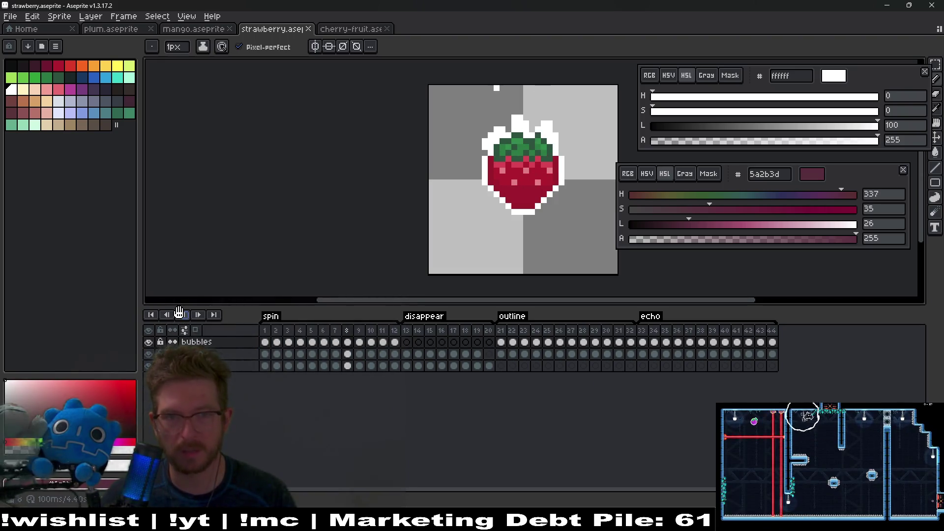
left_click(181, 315)
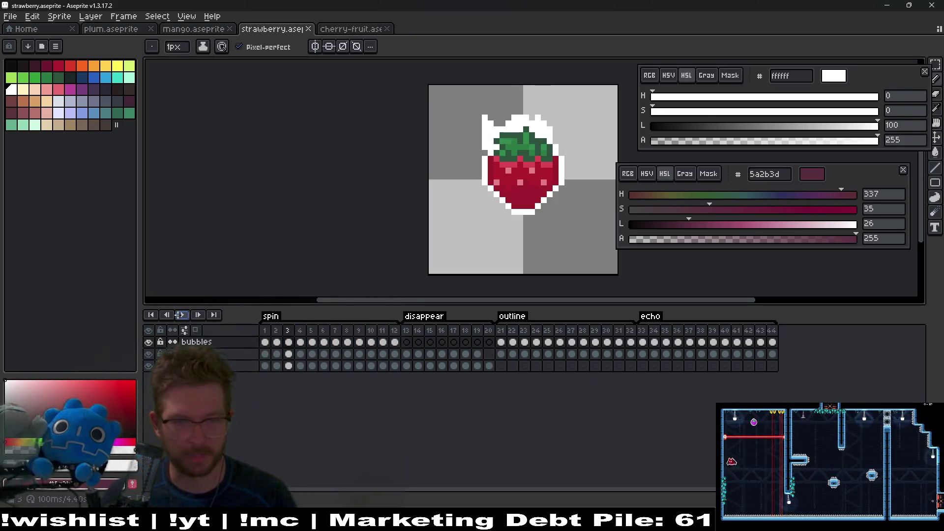
Export the strawberry as a sprite sheet and close the resulting sheet.
key("ctrl+e")
key("Return")
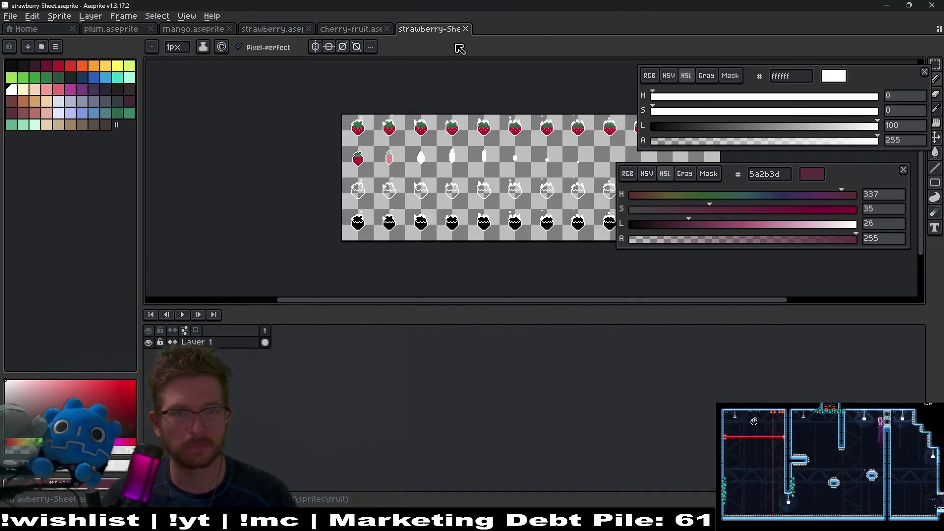
left_click(466, 28)
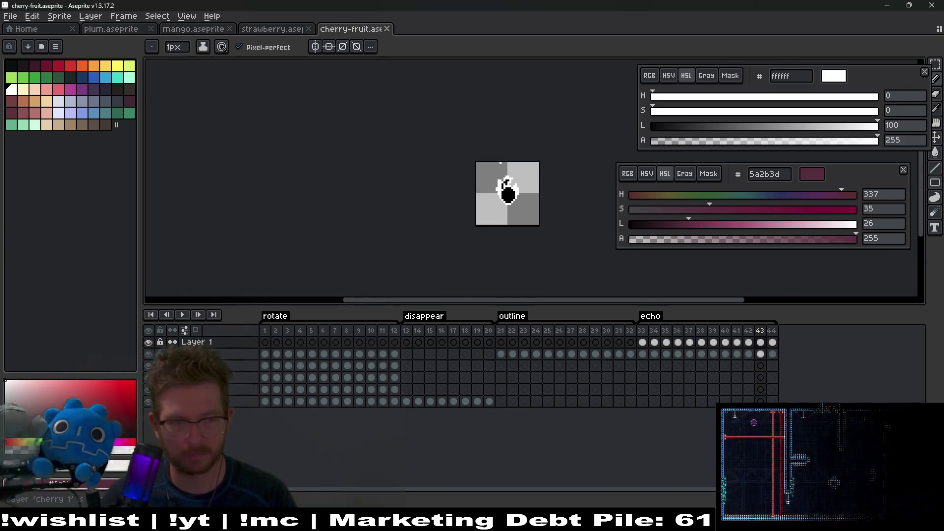
Rename the cherry's layer to bubbles.
double_click(216, 345)
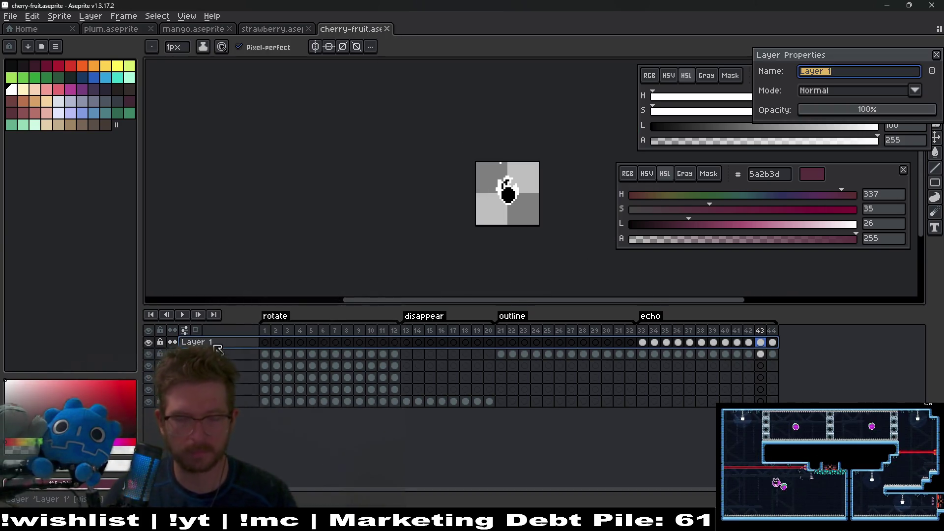
type("bubbles")
key("Return")
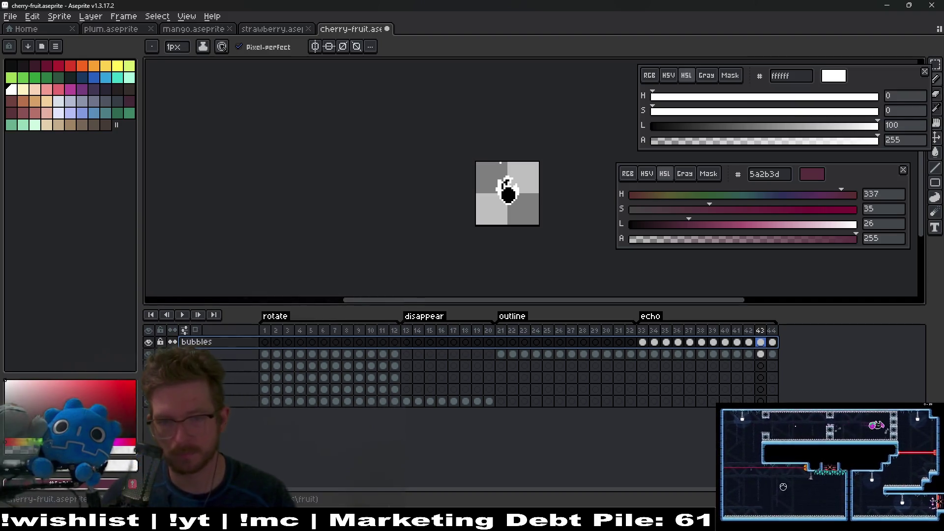
Copy the bubbles cels from frames 33–44 into frames 21–32.
left_click_drag(642, 342, 774, 348)
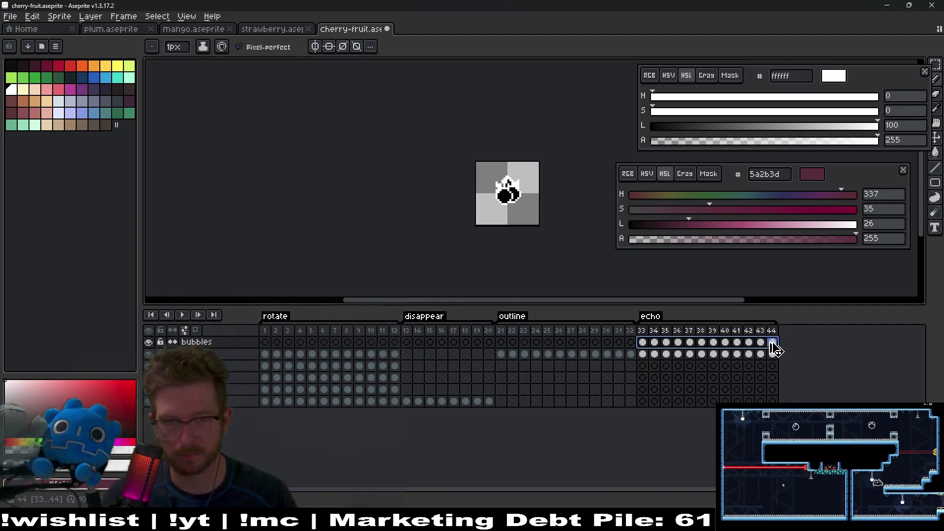
key("ctrl+c")
left_click(501, 342)
key("ctrl+v")
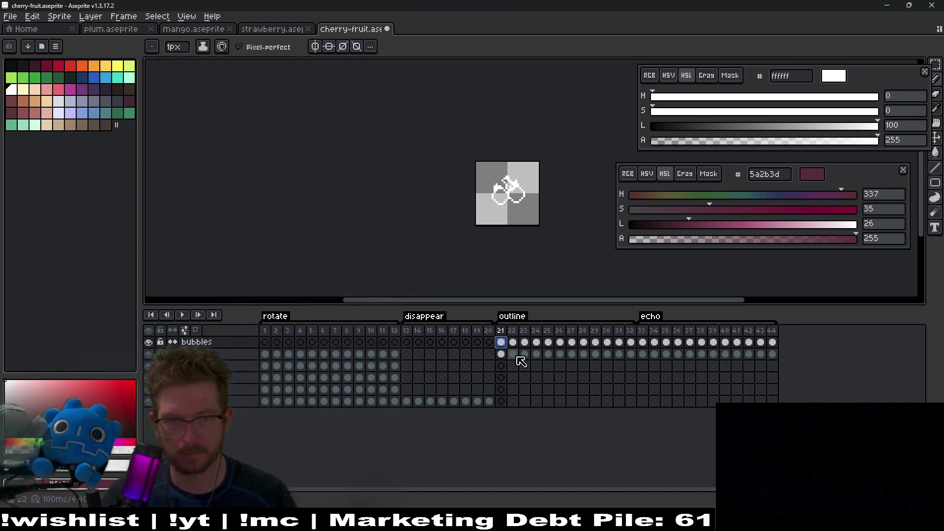
left_click(270, 343)
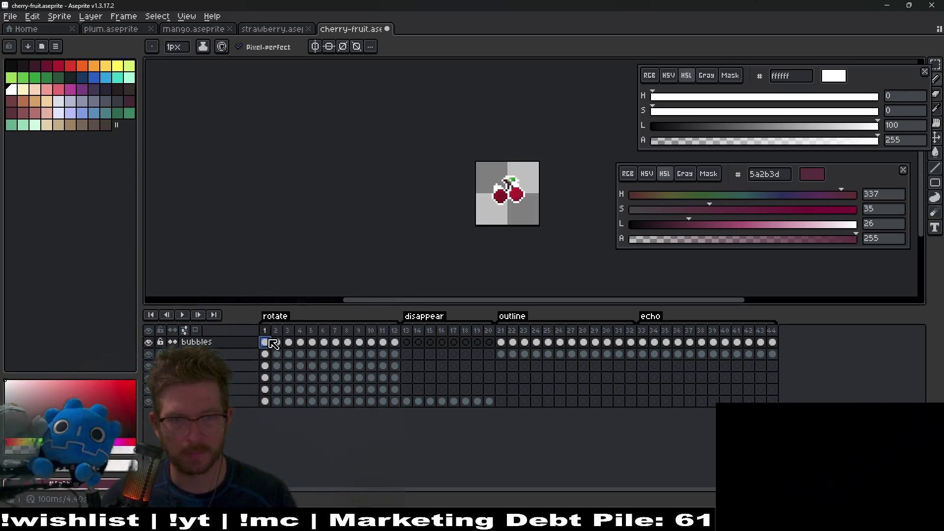
Hide the bubbles layer and move it down to the fourth row of the layer stack.
left_click(227, 346)
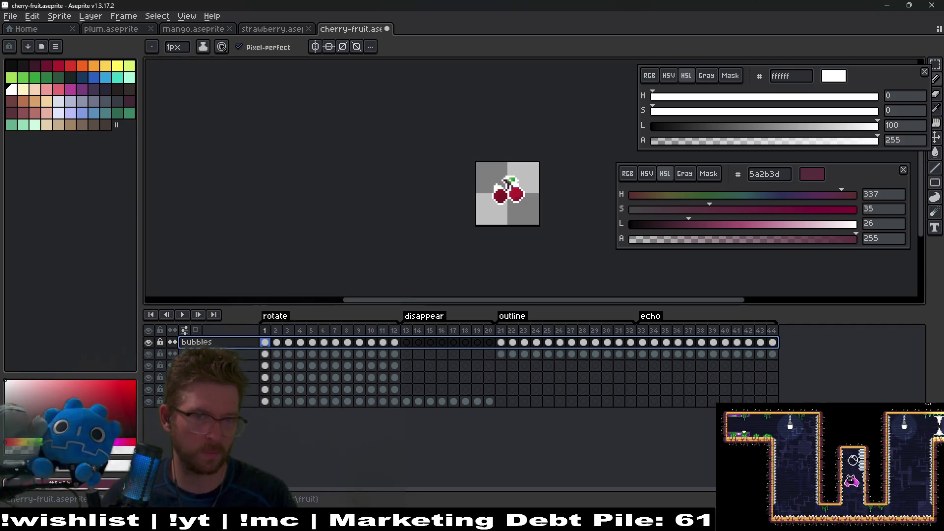
left_click(149, 344)
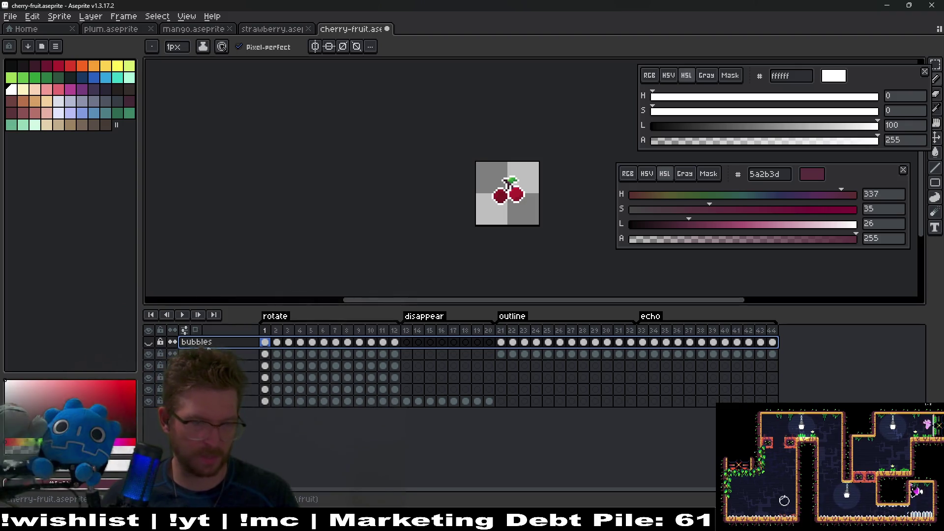
left_click_drag(214, 347, 216, 355)
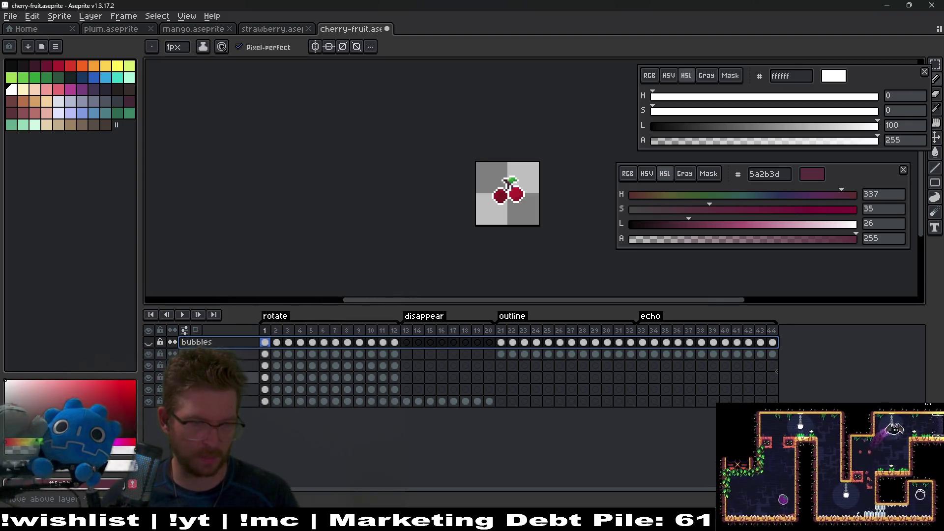
left_click_drag(217, 372, 216, 377)
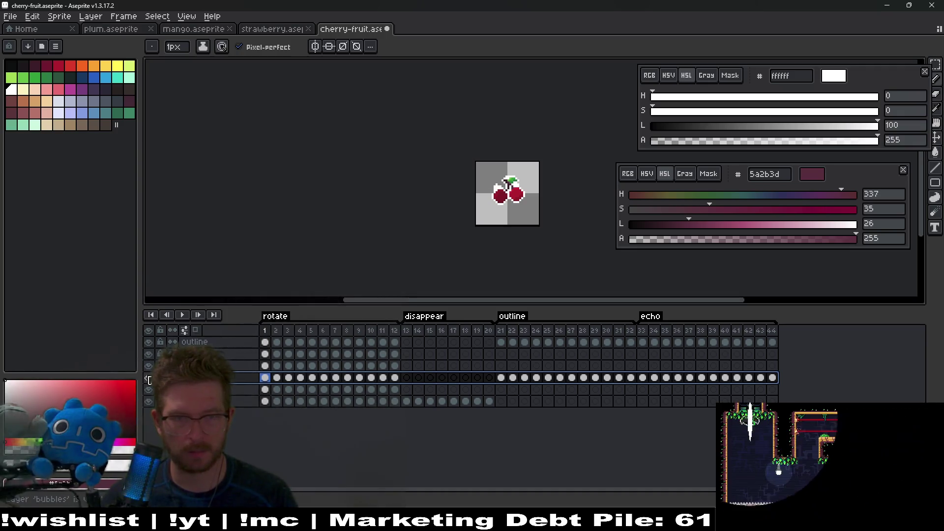
Preview the cherry and strawberry animations, checking the bubbles frames.
left_click(181, 314)
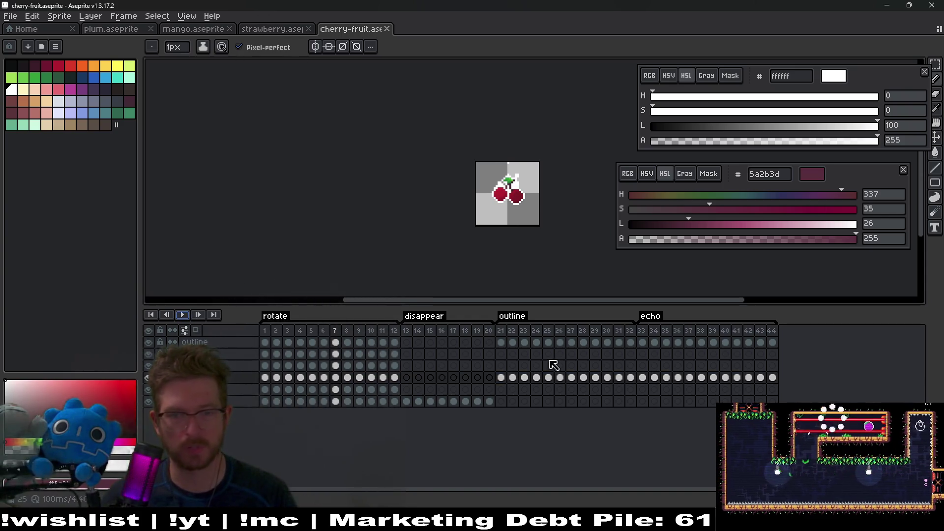
left_click(502, 331)
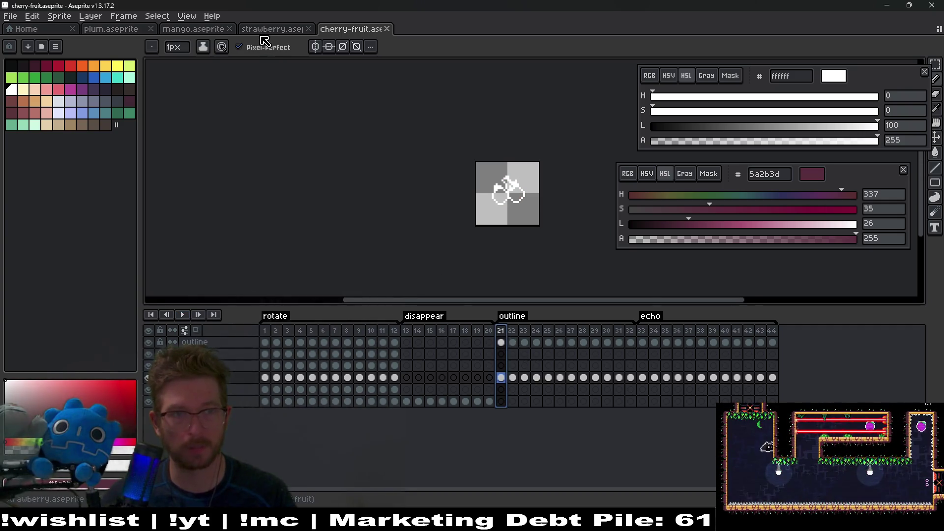
left_click(263, 30)
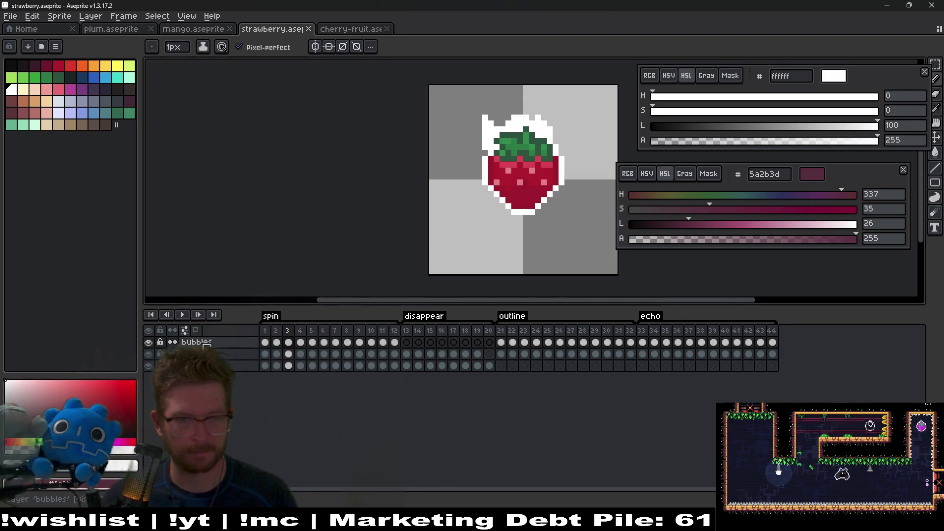
left_click(206, 344)
left_click(181, 315)
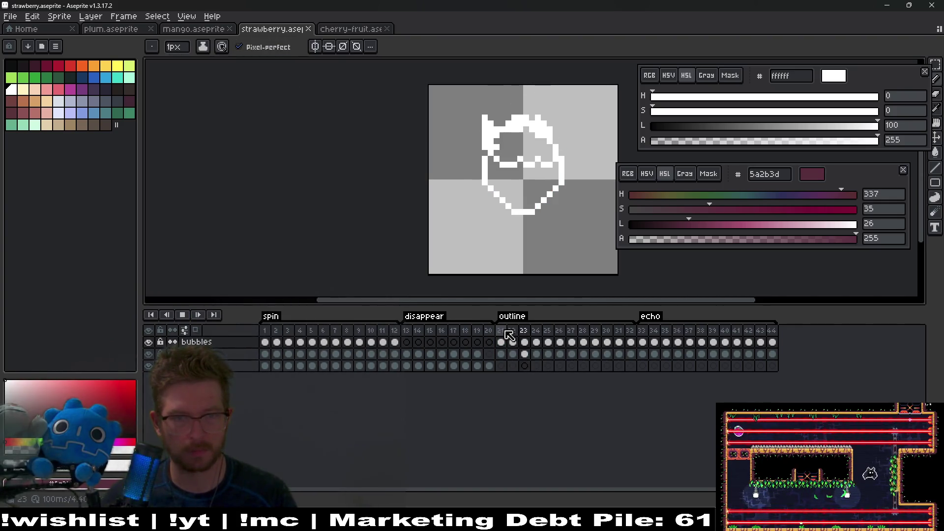
key("v")
key("Return")
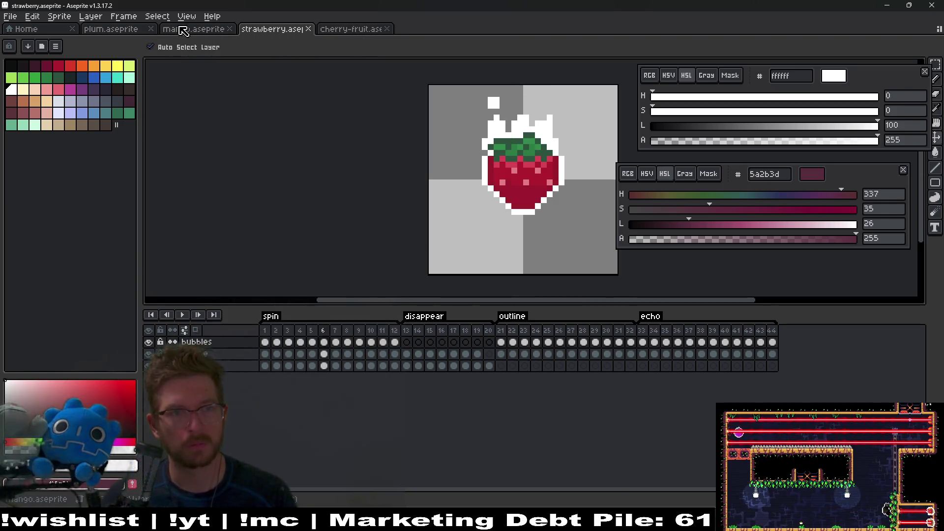
Export the cherry sprite sheet, close it, and return to the mango sprite.
left_click(344, 31)
key("ctrl+e")
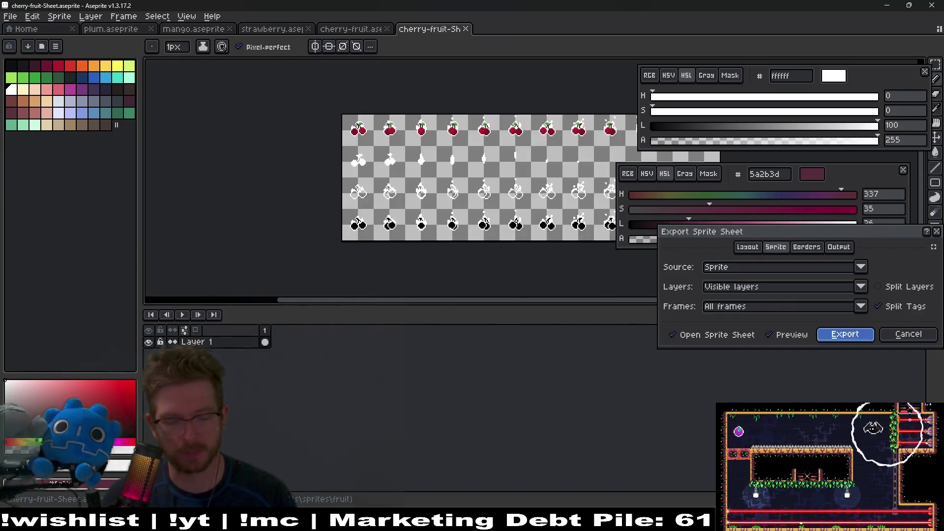
left_click(846, 331)
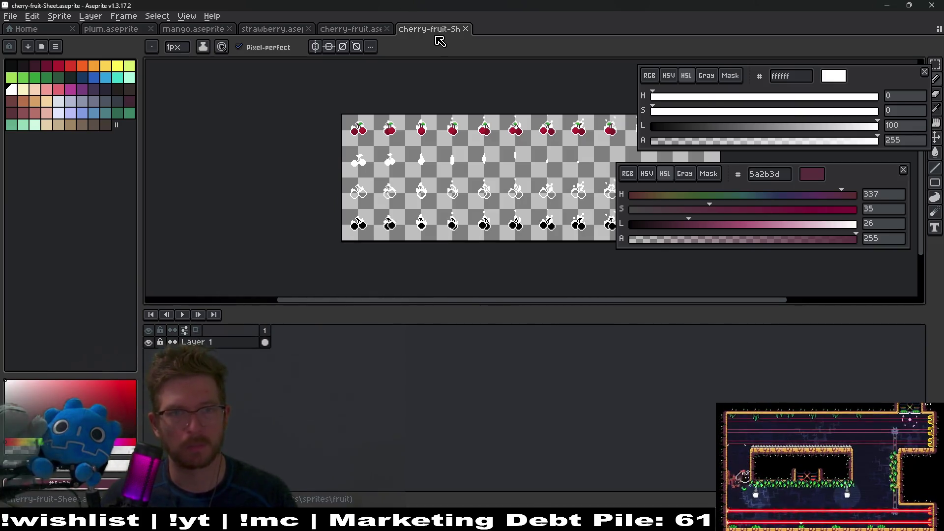
key("ctrl+w")
left_click(197, 29)
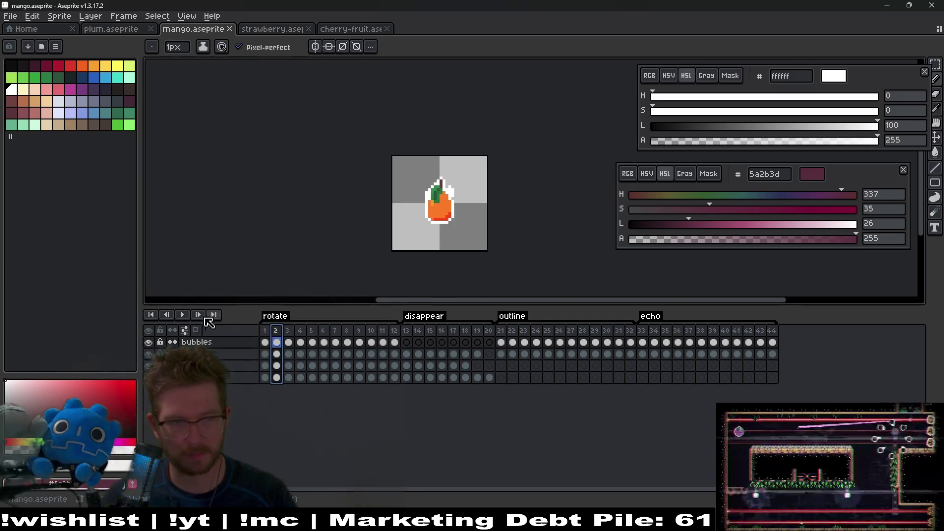
Preview and save the mango sprite, then switch back to Godot's Level_4_3 scene.
left_click(183, 315)
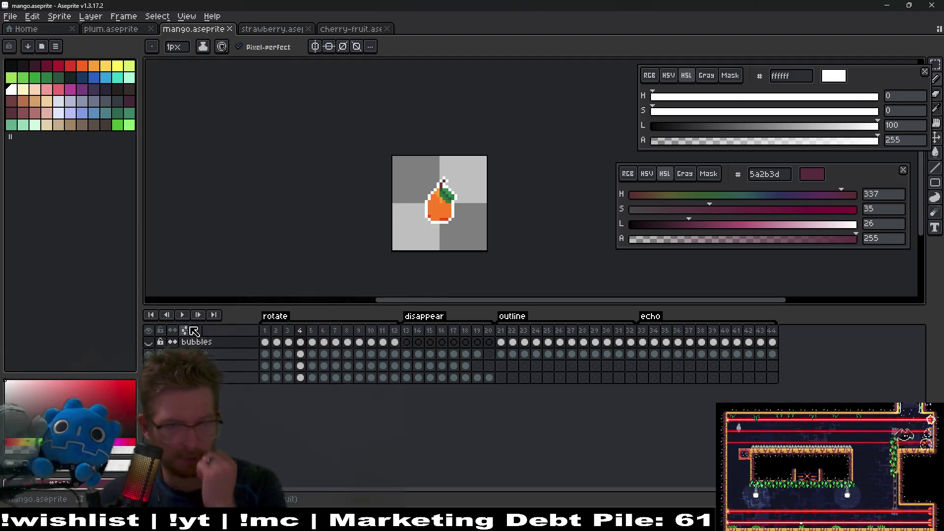
left_click(149, 342)
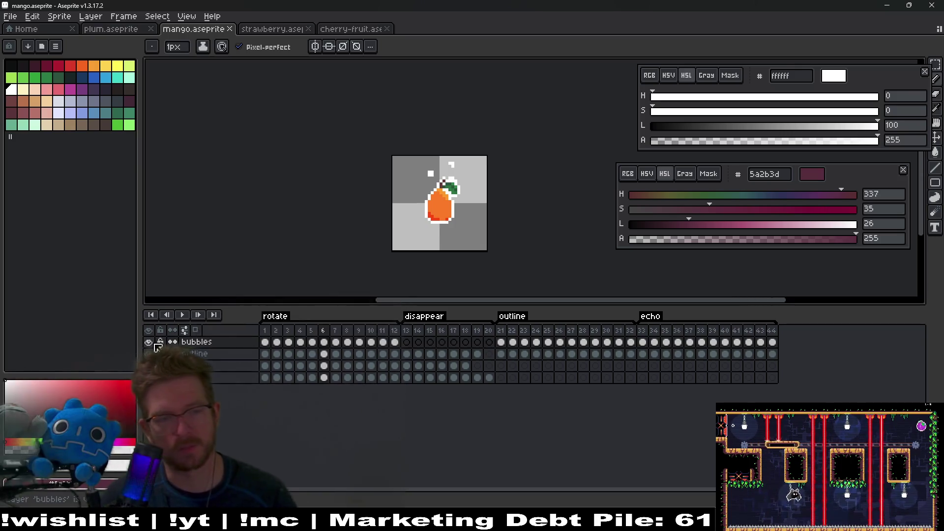
key("ctrl+s")
left_click(111, 29)
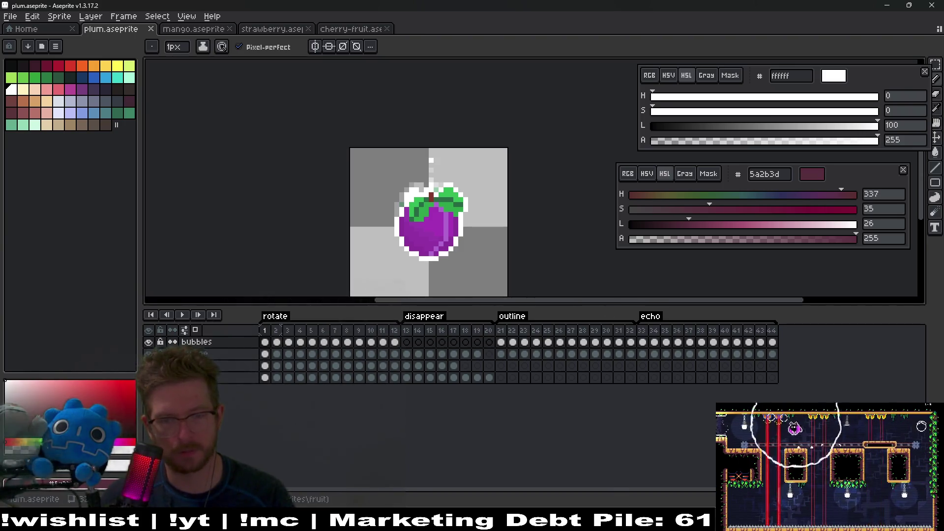
key("alt+Tab")
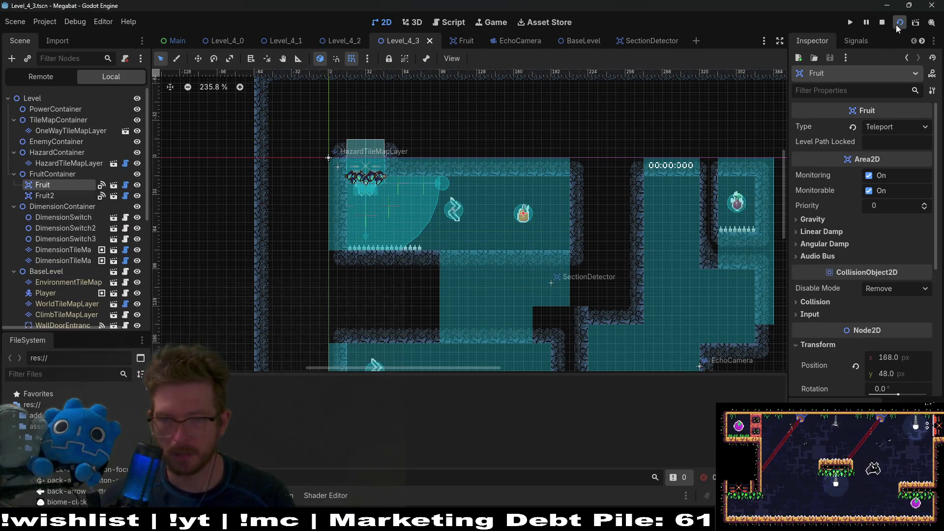
Run Level_4_3 and move the bat right, sending sonar pulses to reveal the outlines.
left_click(896, 25)
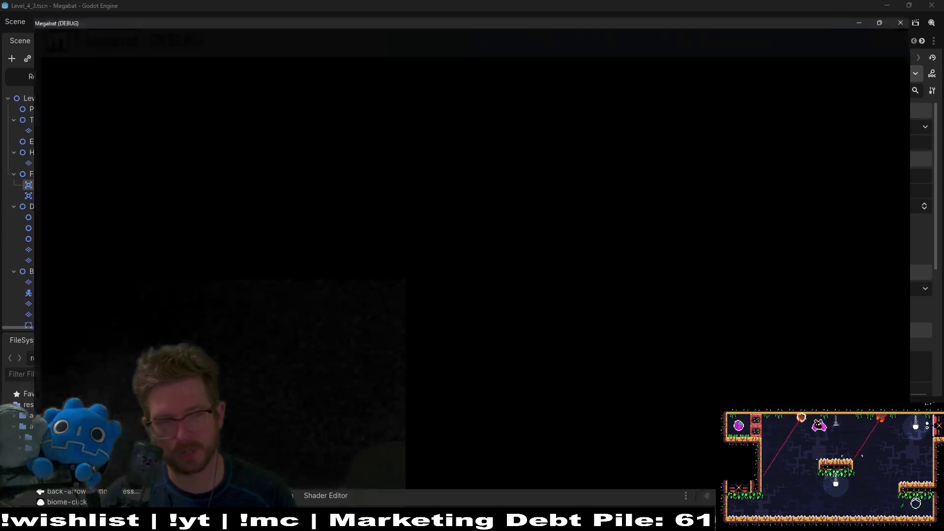
key("Right")
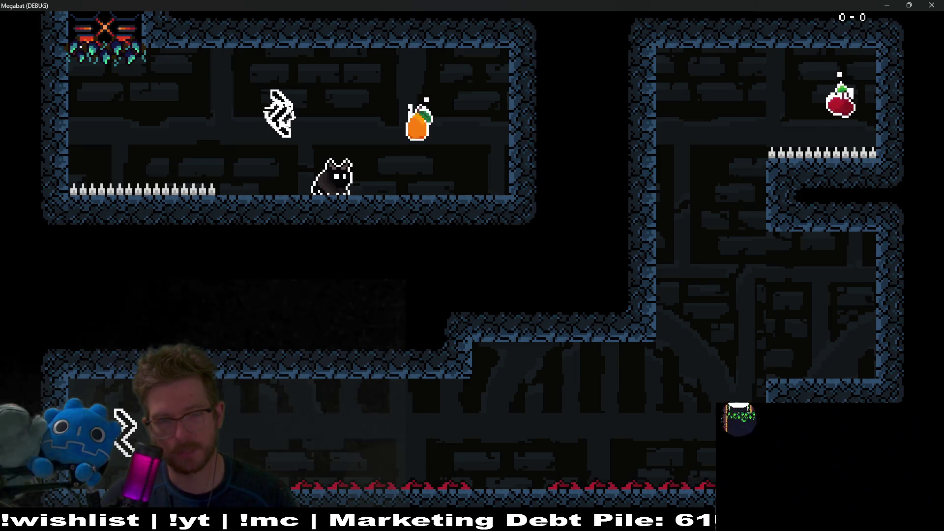
key("space")
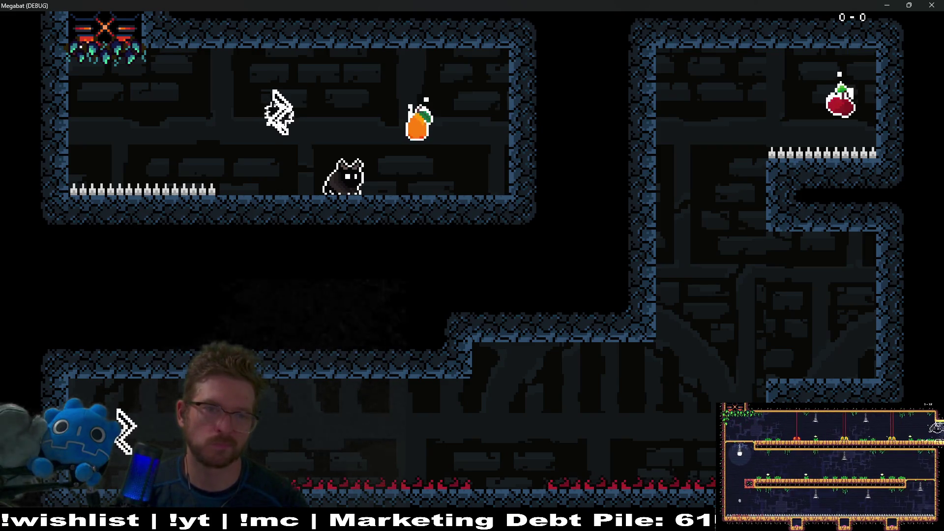
key("space")
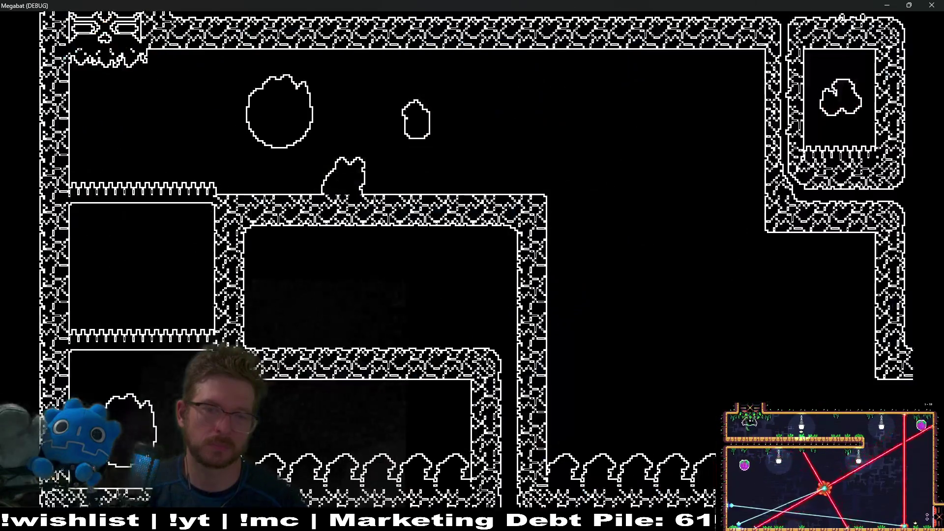
Fly the bat over the spike floor, past the cherries, into the next three-chamber room.
key("Right")
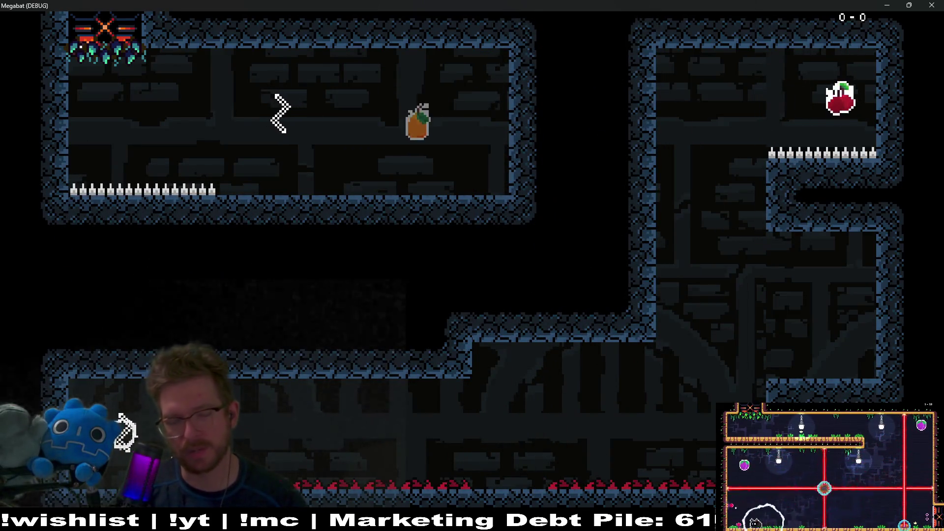
key("Right")
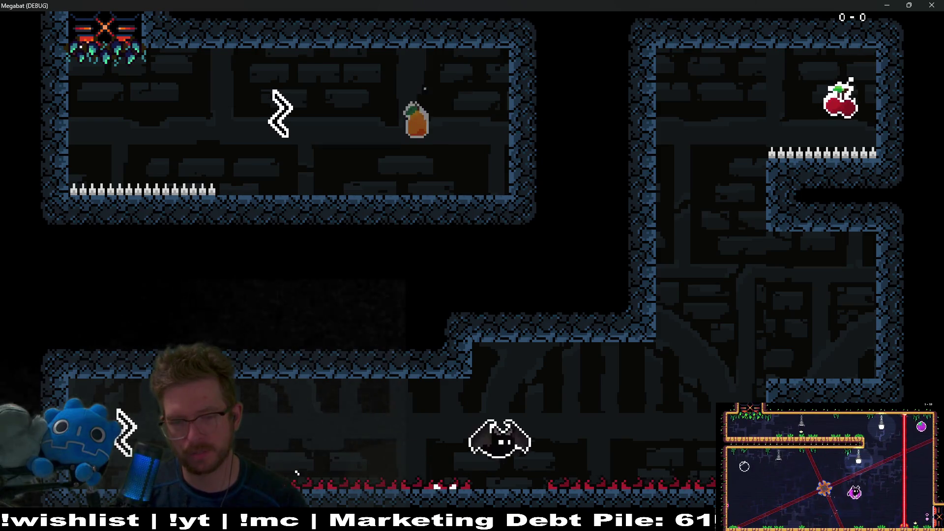
key("Up")
key("Up")
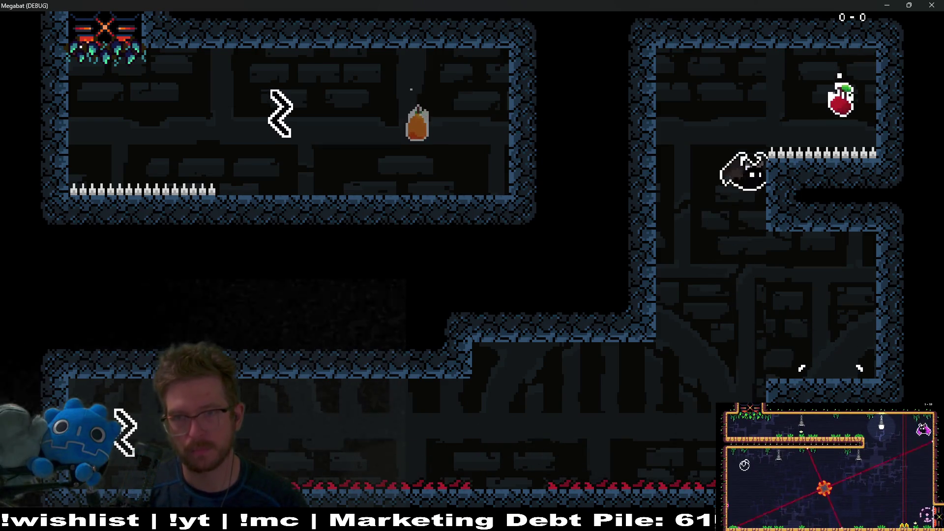
key("Left")
key("Down")
key("Left")
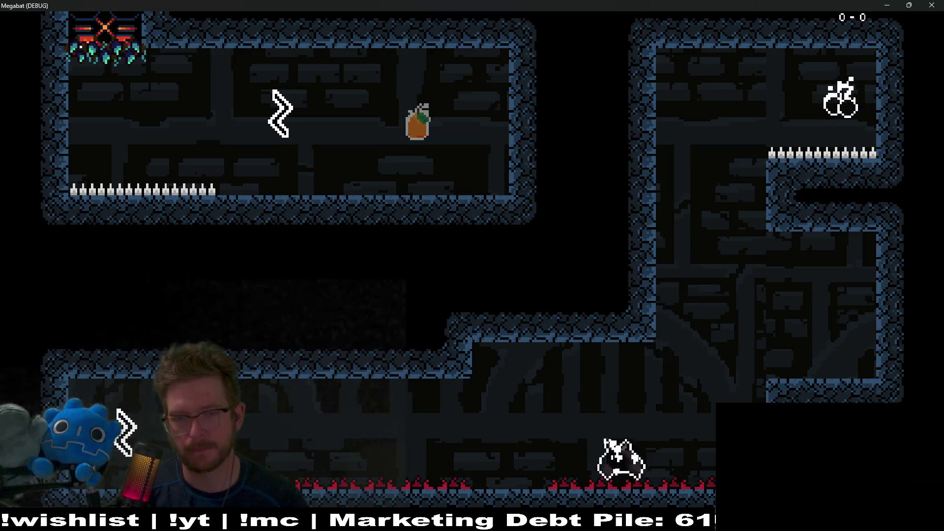
key("Up")
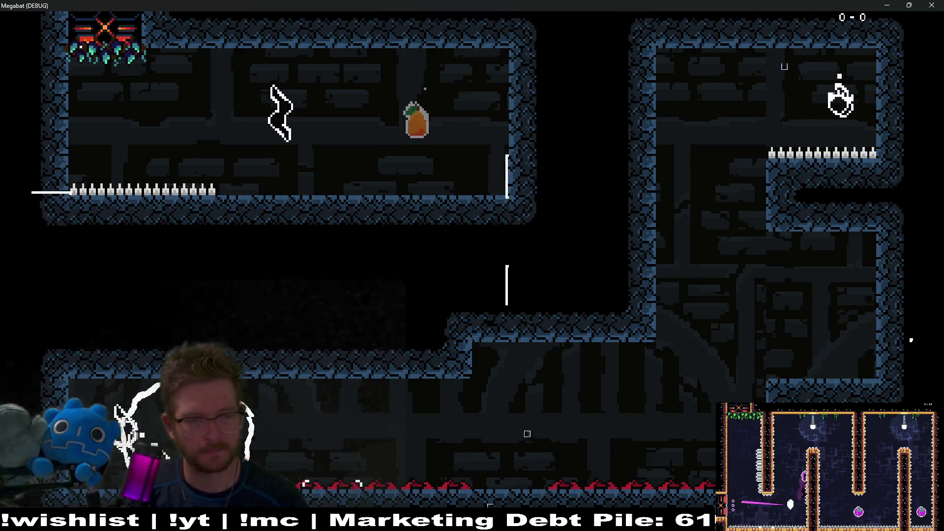
key("Up")
key("Right")
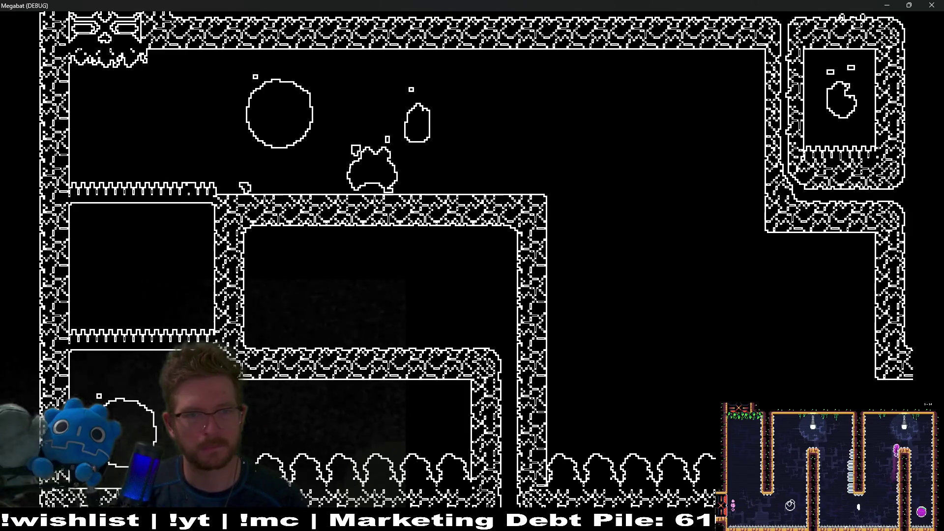
key("Right")
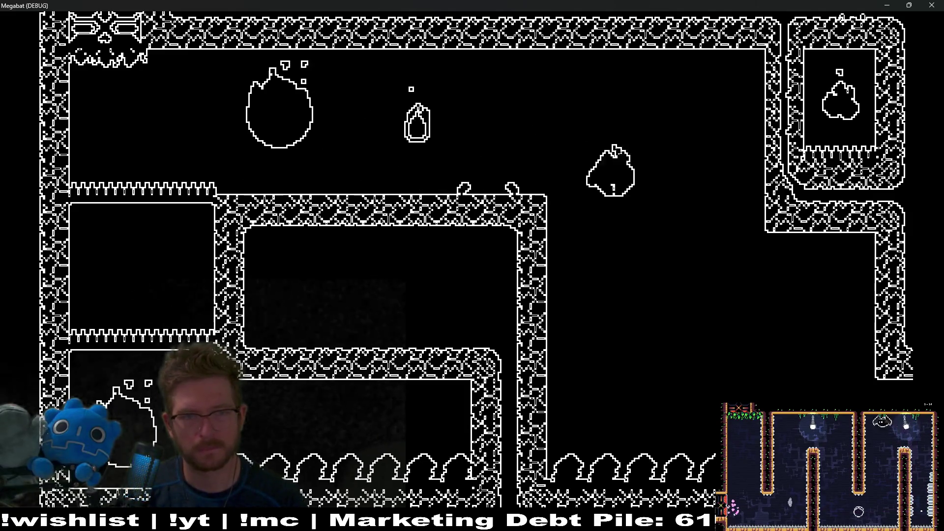
key("Down")
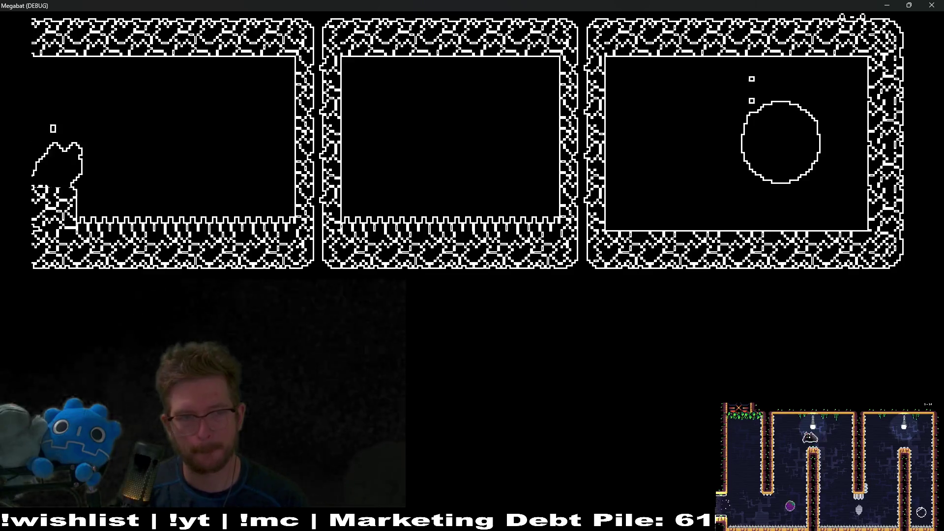
key("Right")
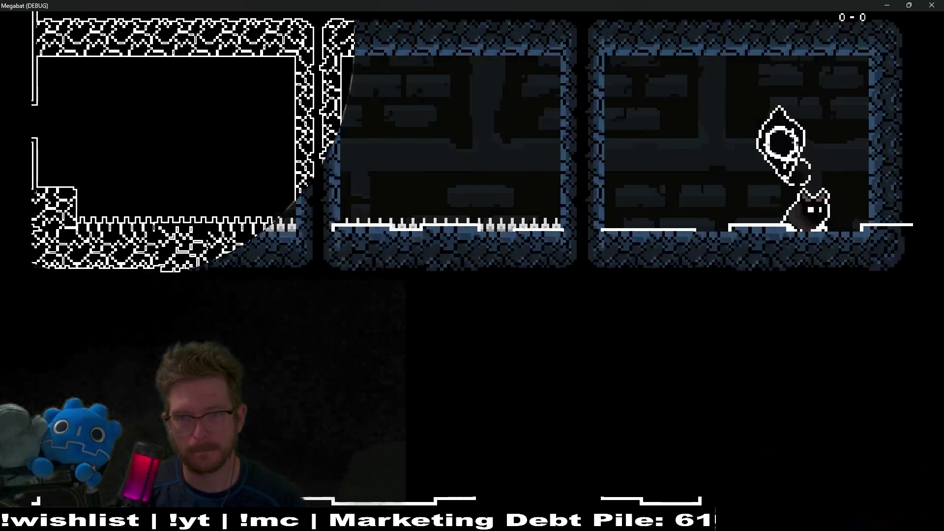
Steer the cat left and up to mid-room, then pause and close the game.
key("Left")
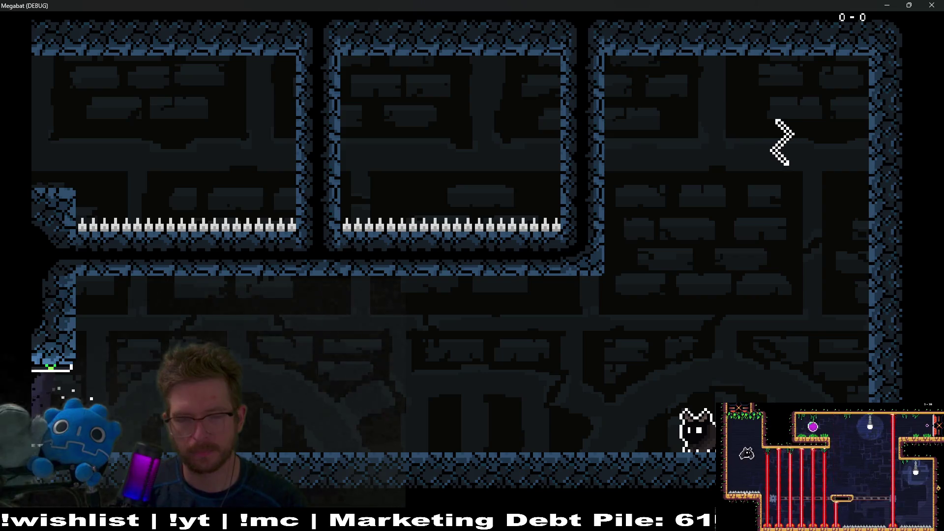
key("space")
key("Left")
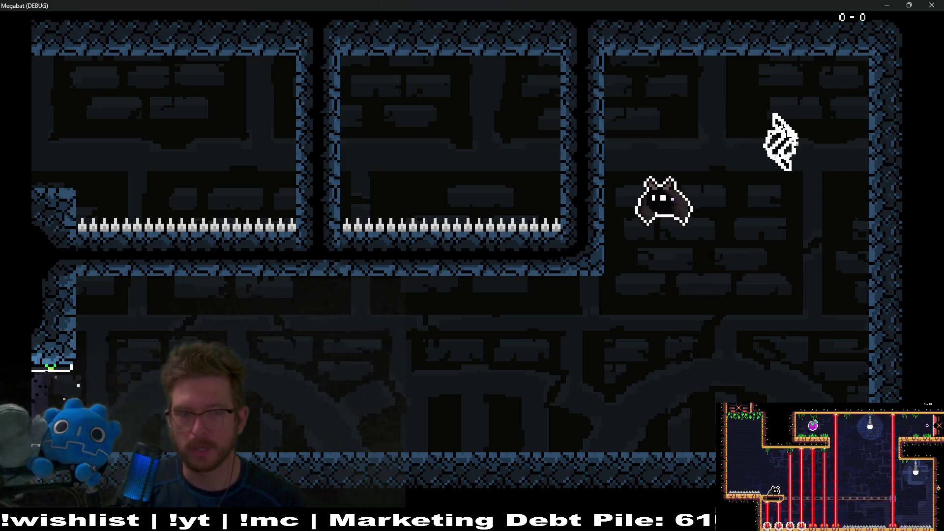
key("Escape")
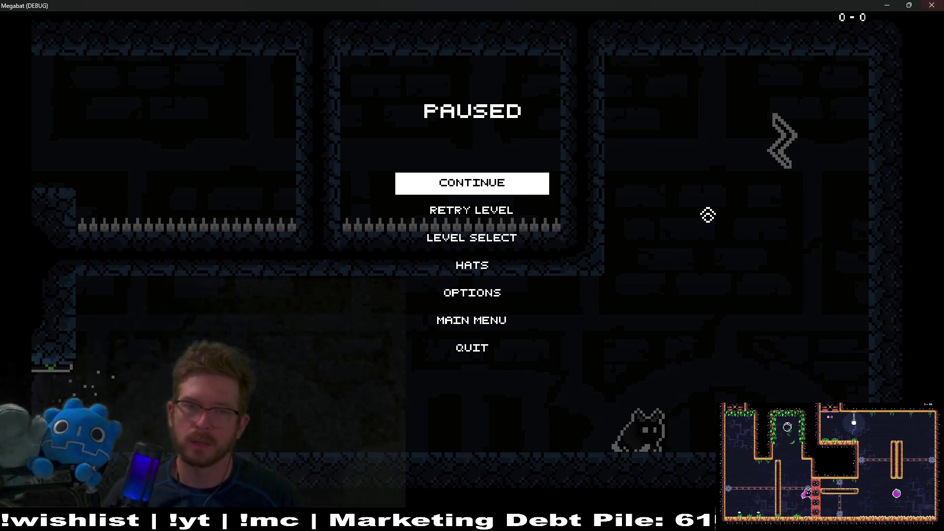
left_click(933, 5)
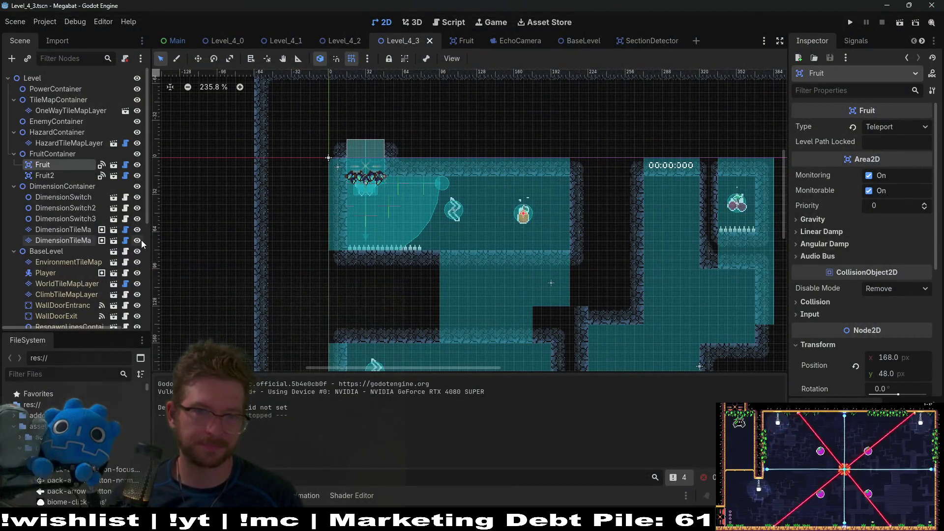
key("ctrl+d")
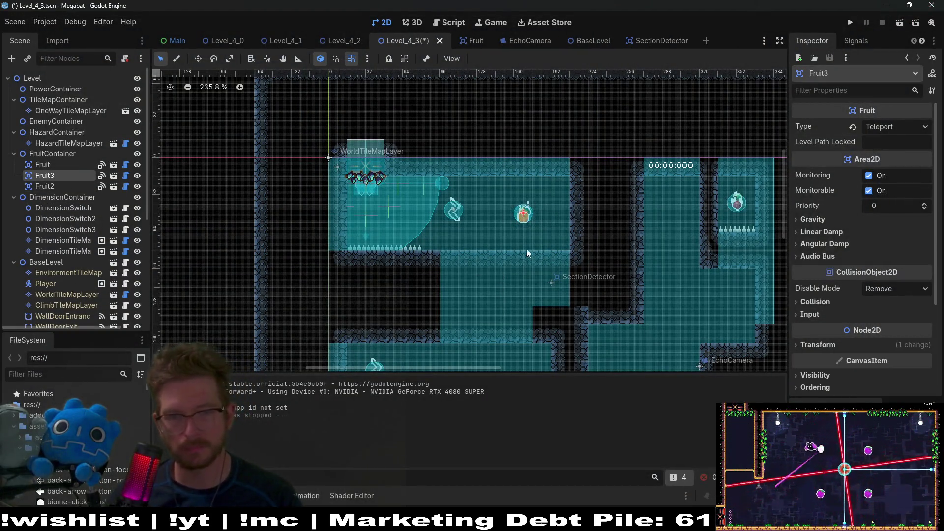
key("w")
left_click_drag(526, 253, 503, 236)
left_click(908, 126)
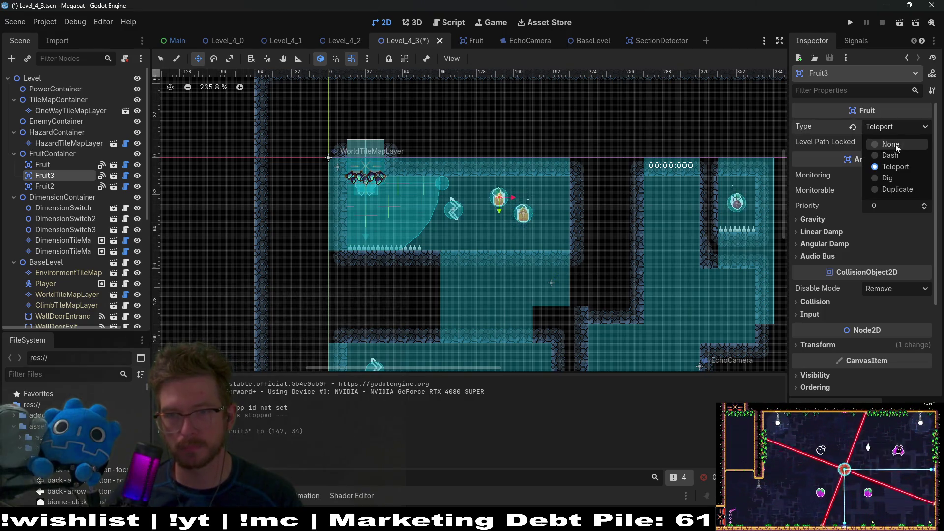
left_click(891, 156)
left_click(900, 23)
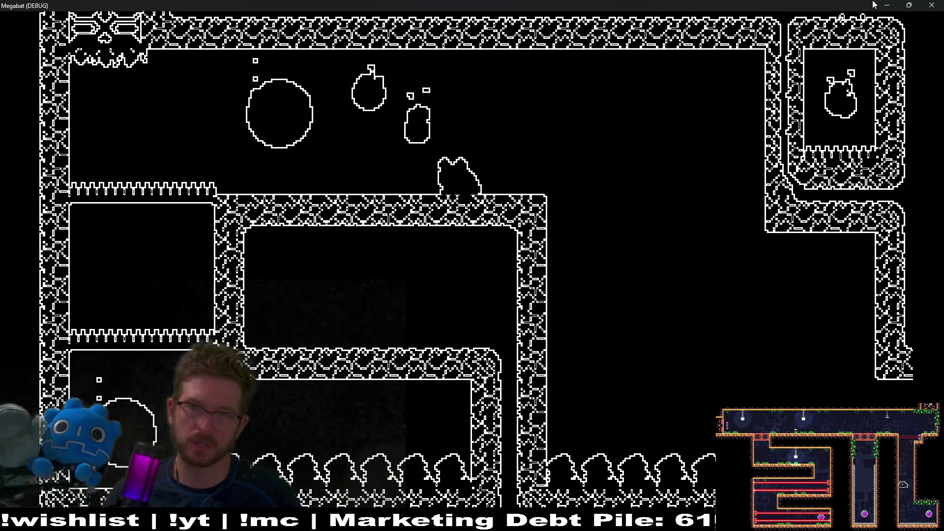
left_click(931, 5)
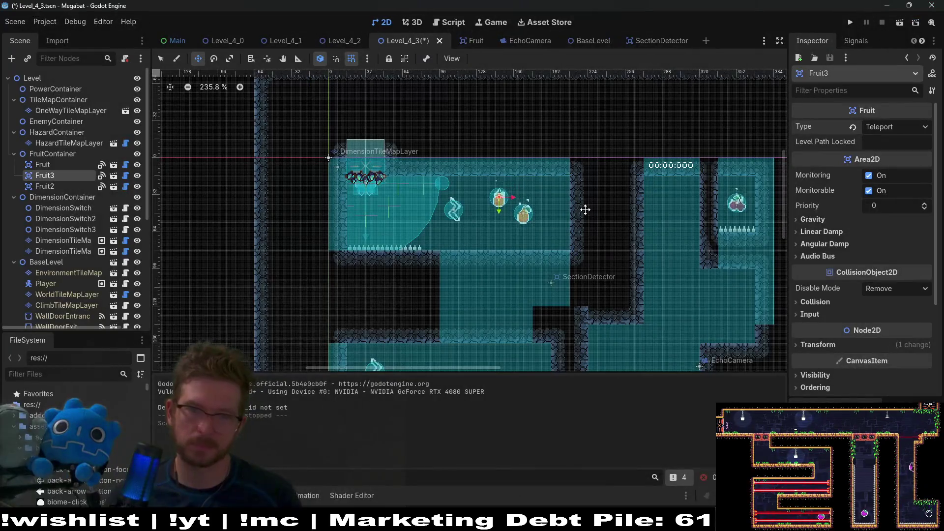
key("Delete")
key("ctrl+s")
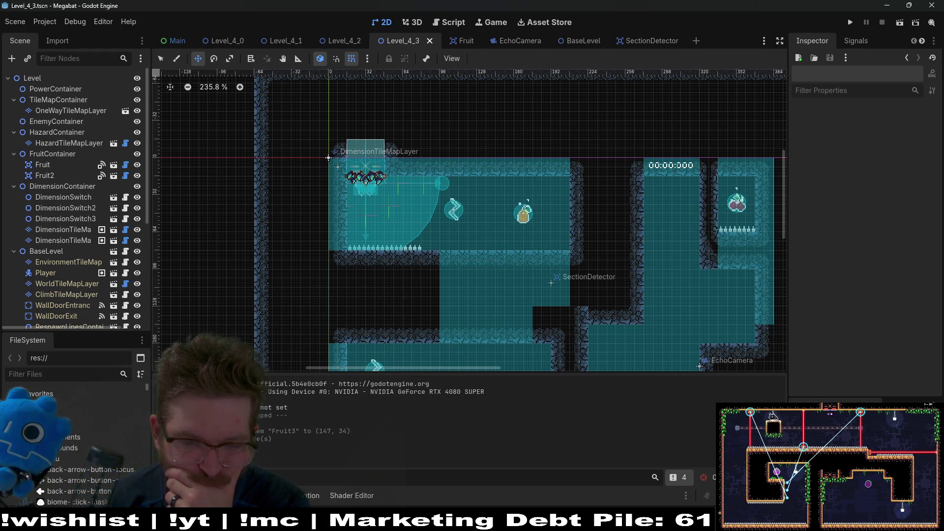
Toggle the command console open and shut, then switch to VS Code's Source Control view.
key("ctrl+grave")
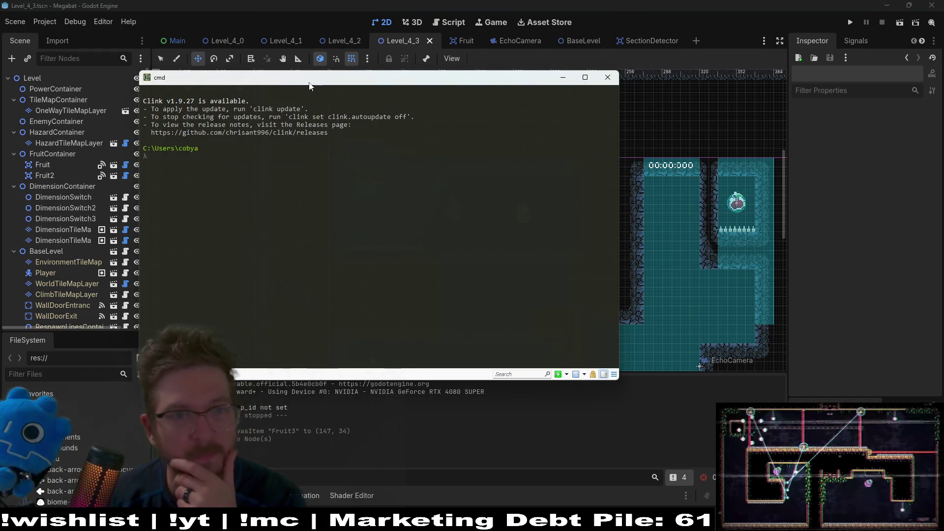
key("ctrl+grave")
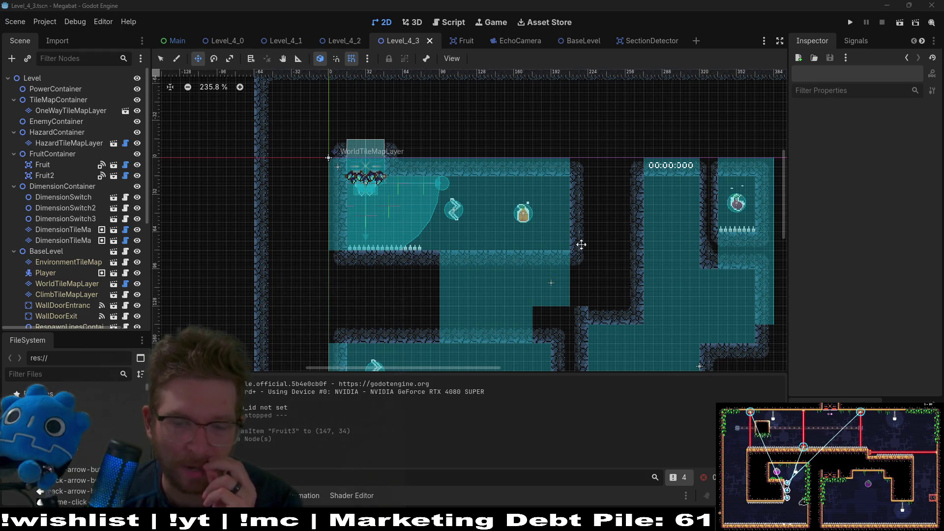
key("alt+Tab")
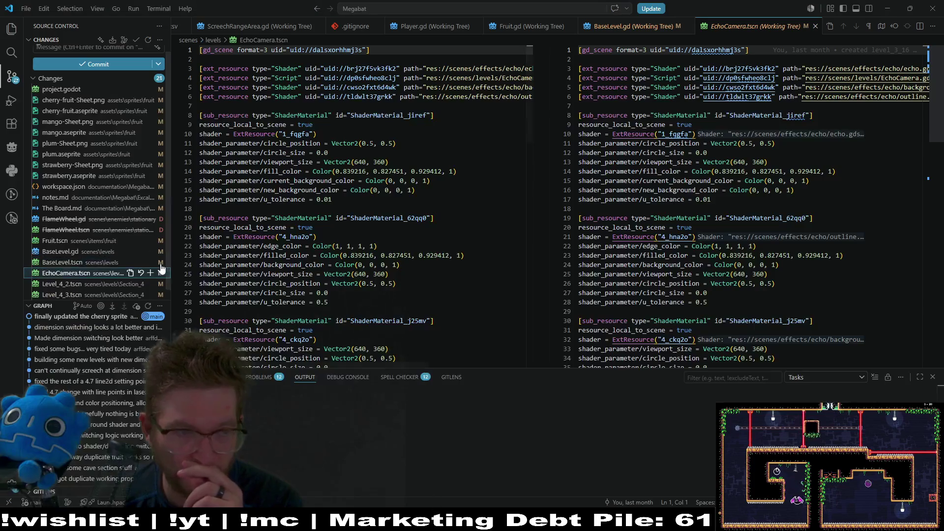
Review the BaseLevel, EchoCamera and Level_4_3 diffs and discard the LevelTransition.tscn changes.
scroll(91, 246, "down", 1)
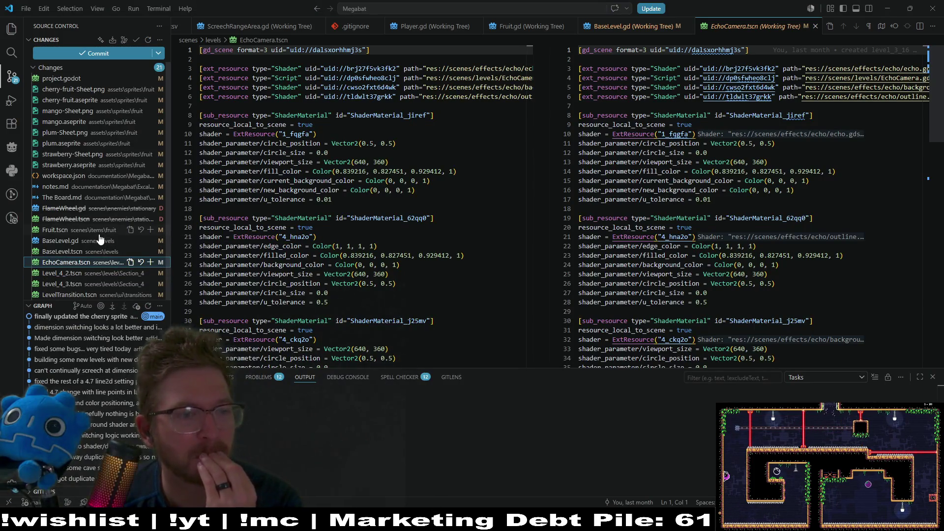
left_click(81, 253)
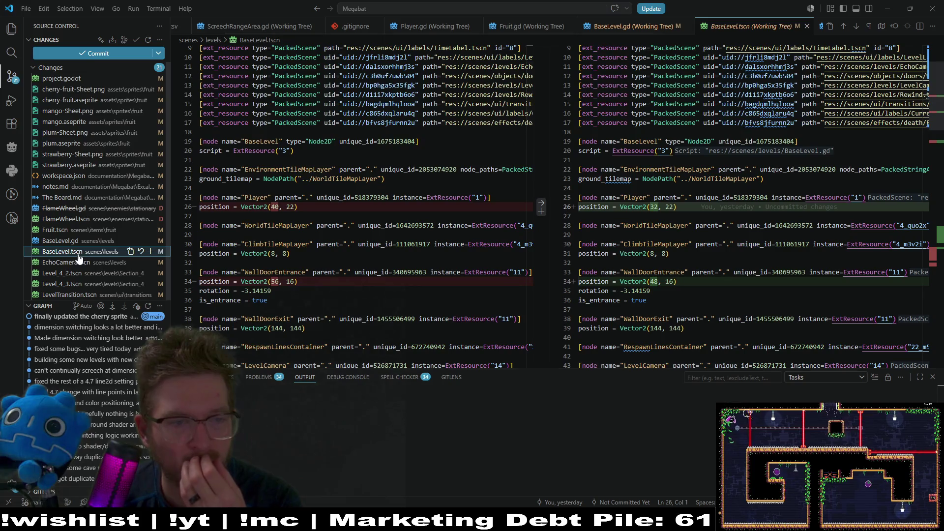
left_click(74, 264)
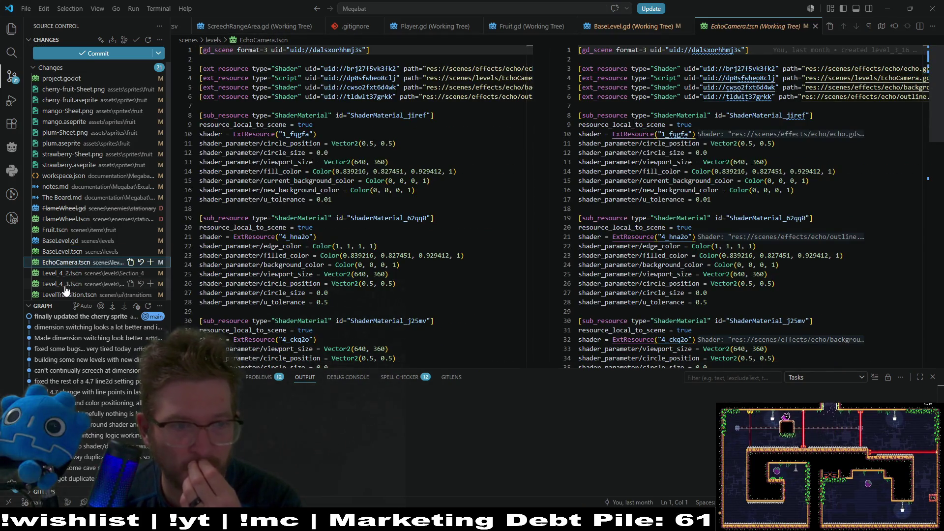
left_click(64, 285)
left_click(64, 295)
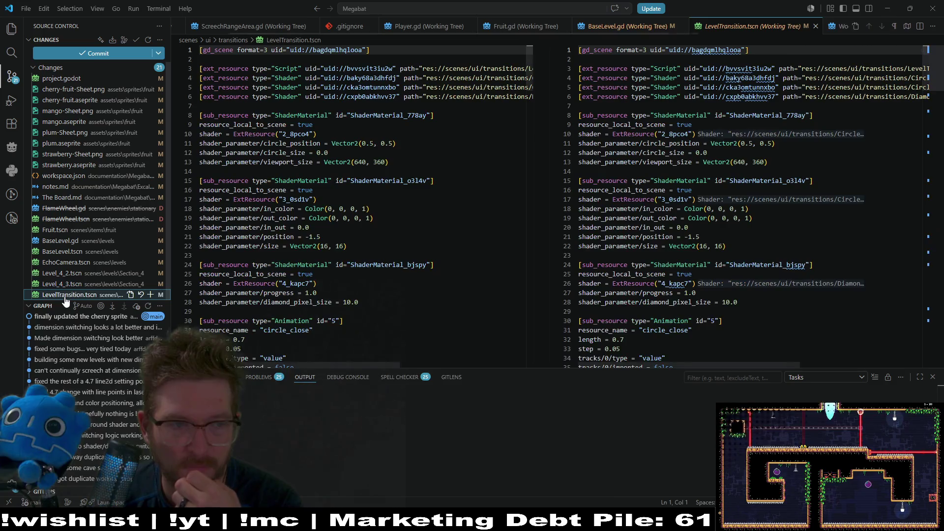
left_click(151, 296)
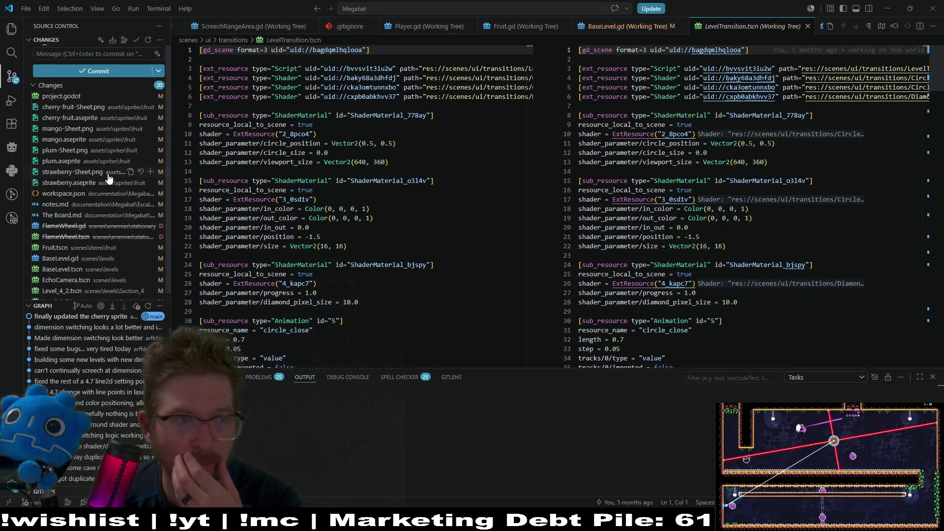
Stage the deleted FlameWheel.gd and FlameWheel.tscn, check project.godot, and return to Godot.
scroll(109, 178, "down", 1)
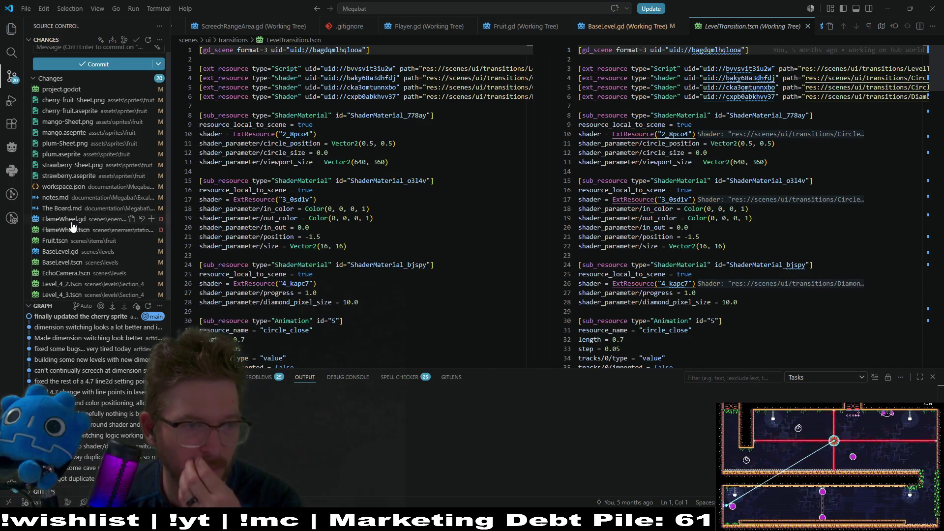
left_click(64, 220)
left_click(63, 241)
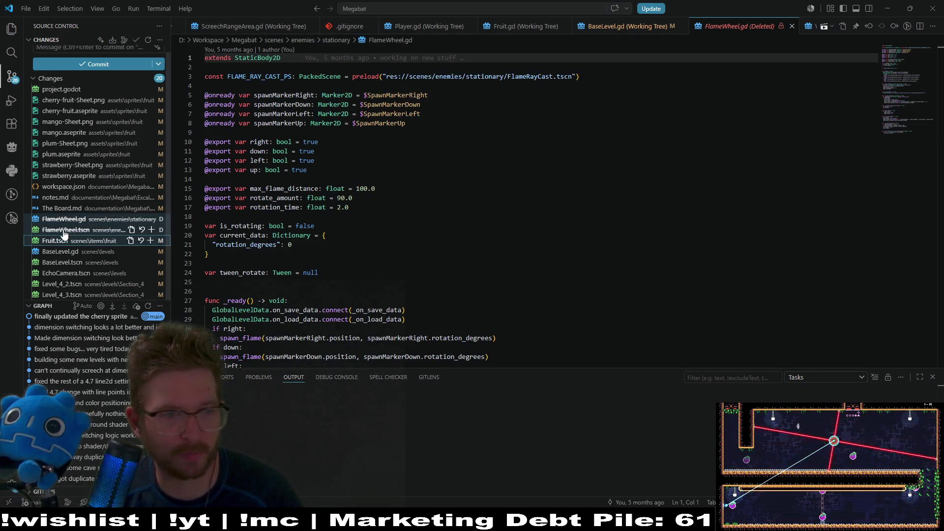
left_click(82, 231)
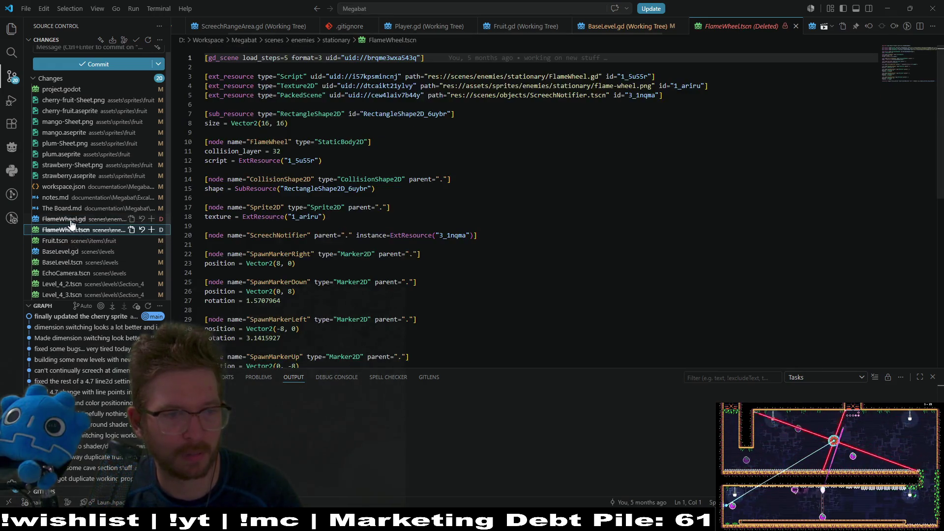
left_click(151, 229)
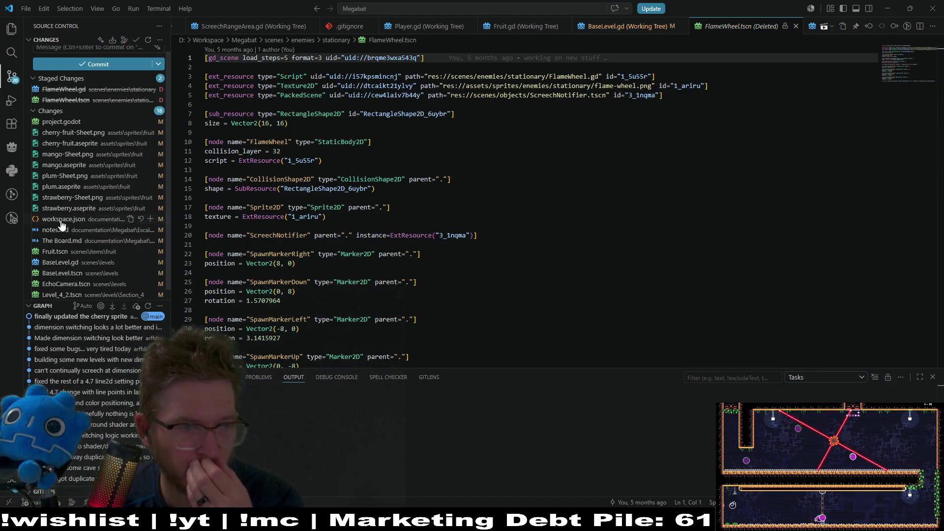
left_click(59, 123)
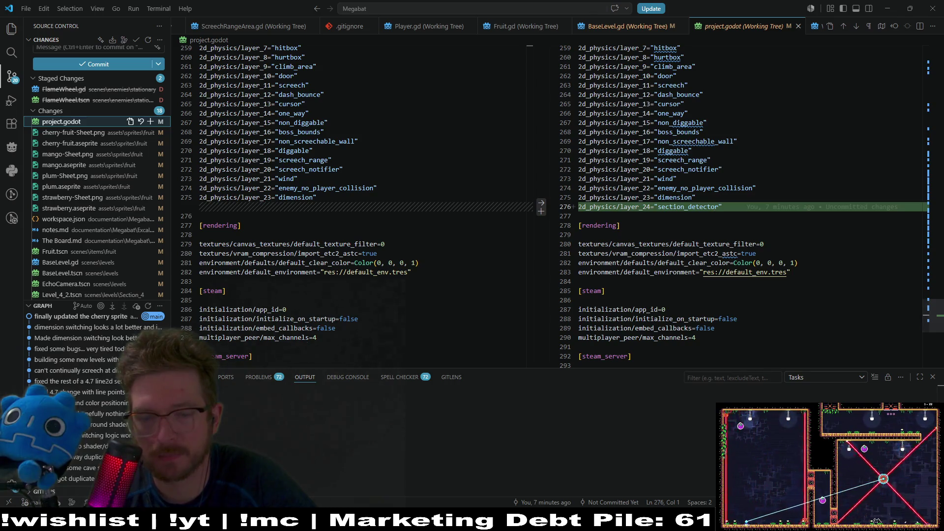
key("alt+Tab")
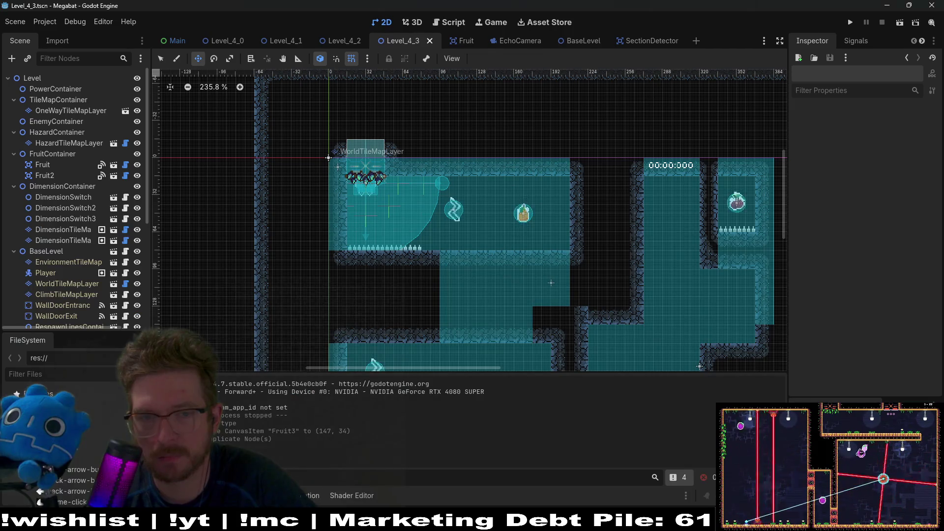
Open the SectionDetector scene and bring up its collision layer names list.
left_click(632, 41)
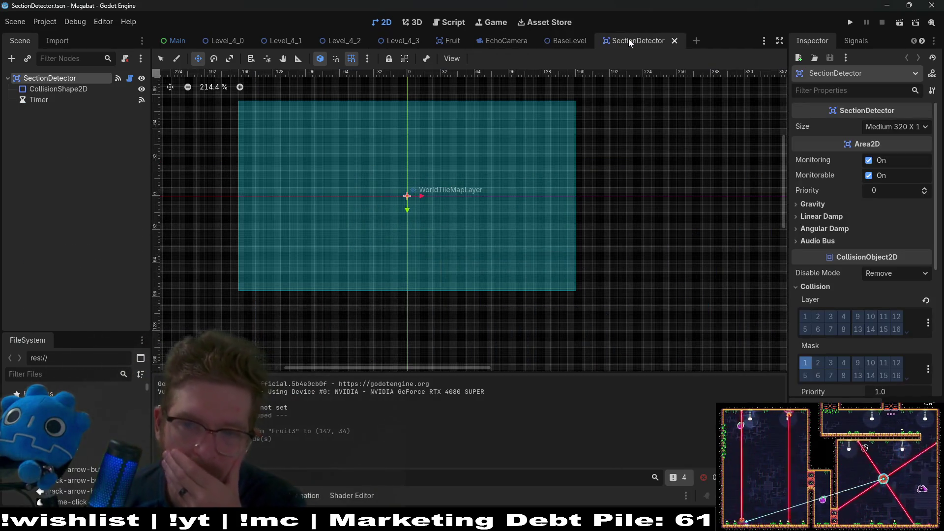
left_click(929, 322)
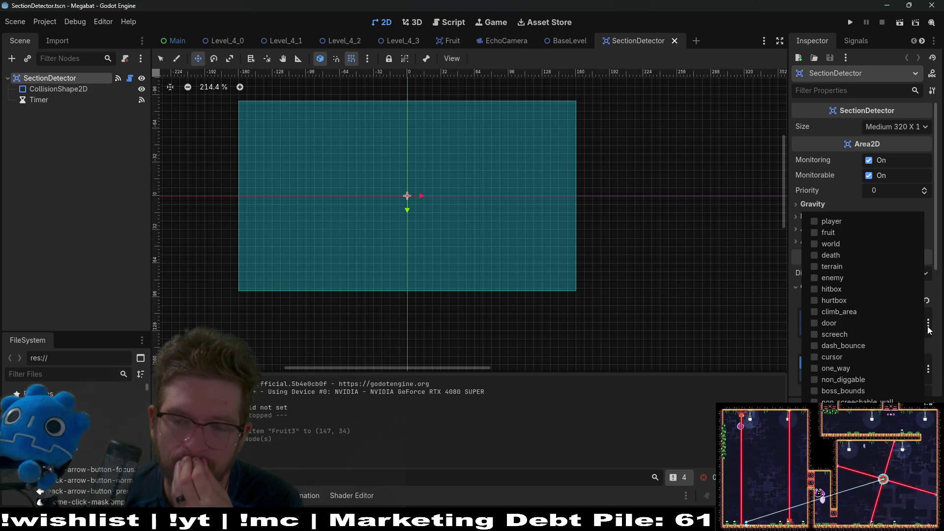
left_click(928, 329)
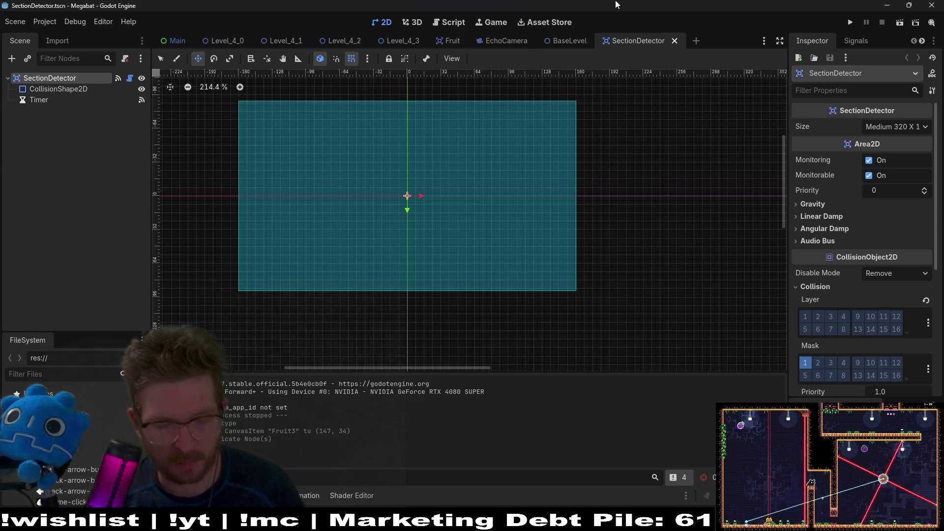
left_click(44, 23)
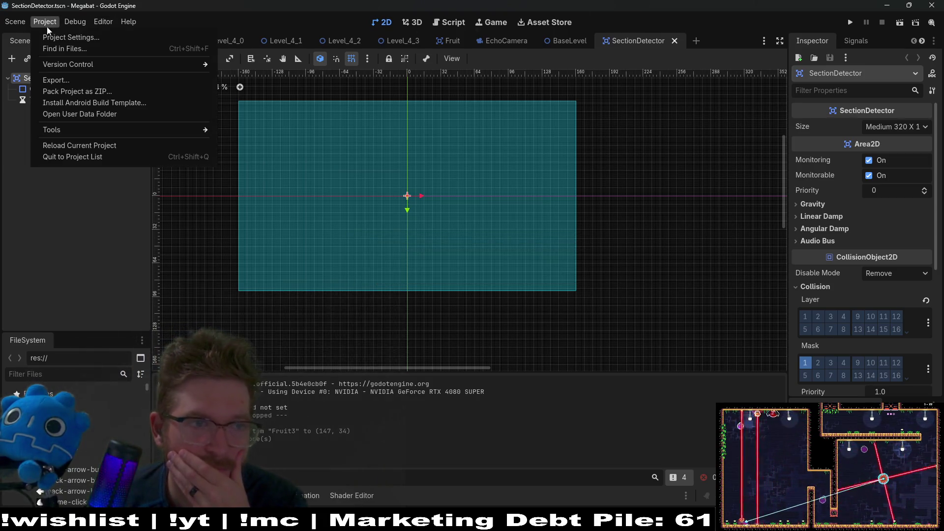
left_click(929, 330)
left_click(929, 323)
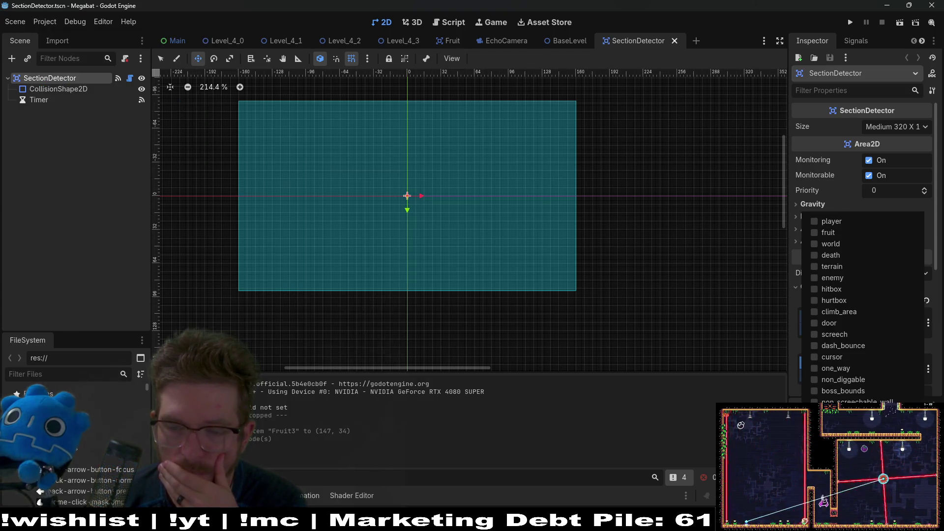
Reset 2D physics layer 24's section_detector name, save the scene, and switch to VS Code.
left_click(846, 494)
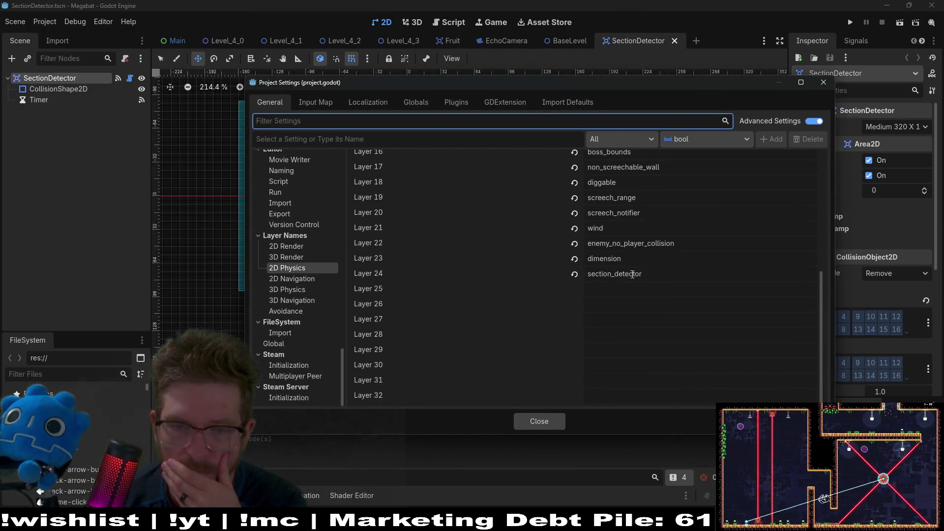
double_click(632, 274)
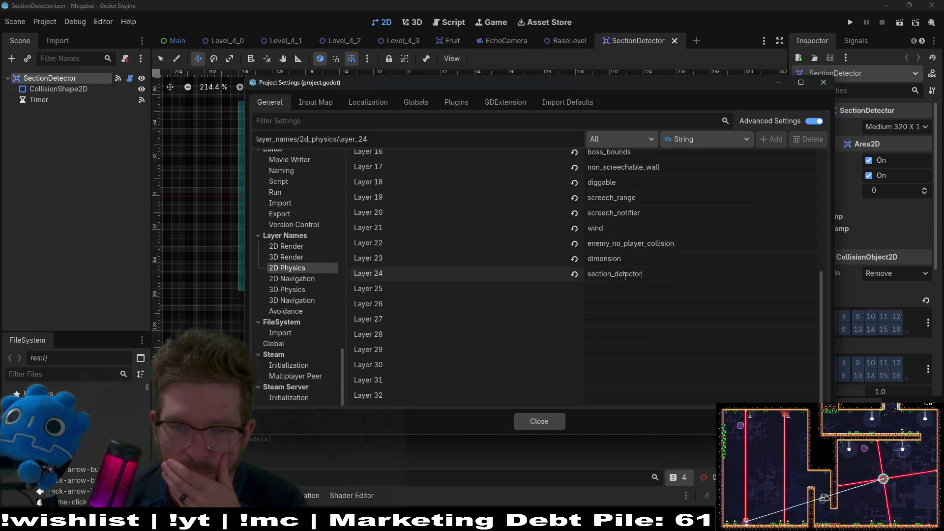
left_click(575, 274)
left_click(824, 83)
key("ctrl+s")
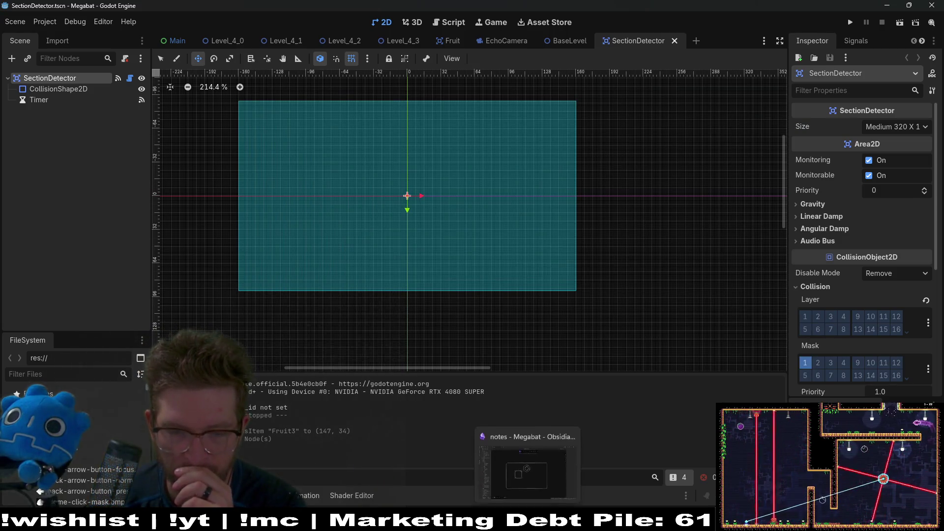
left_click(528, 522)
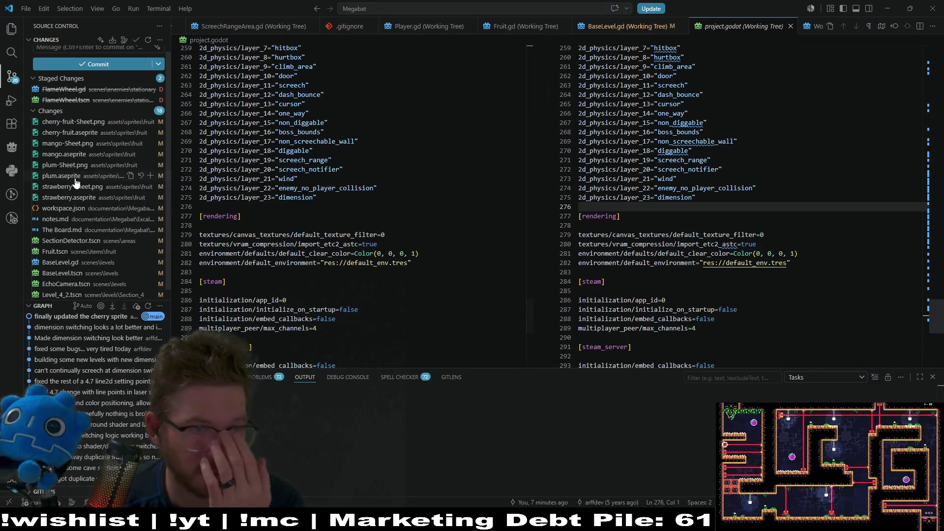
Stage the fruit sprite files, workspace.json, notes.md, The Board.md and SectionDetector.tscn.
left_click(76, 197)
left_click(68, 125, "shift")
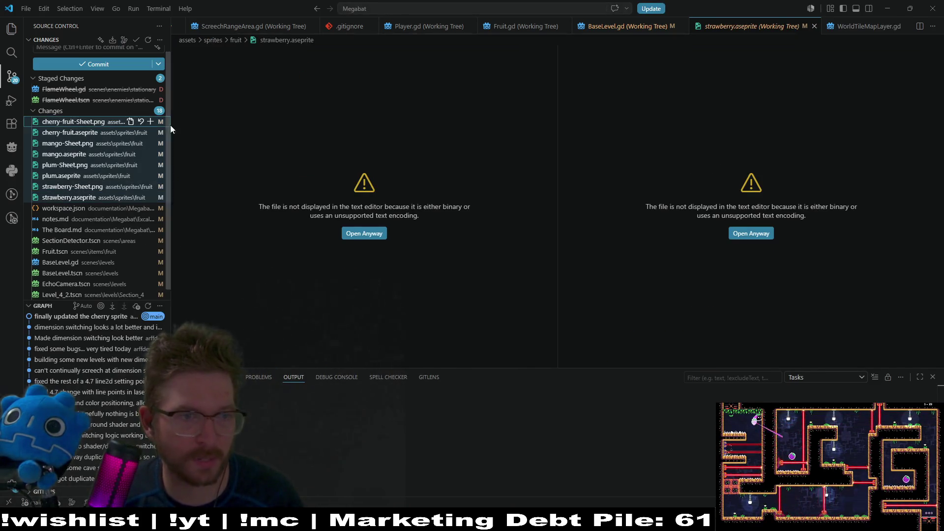
left_click(151, 122)
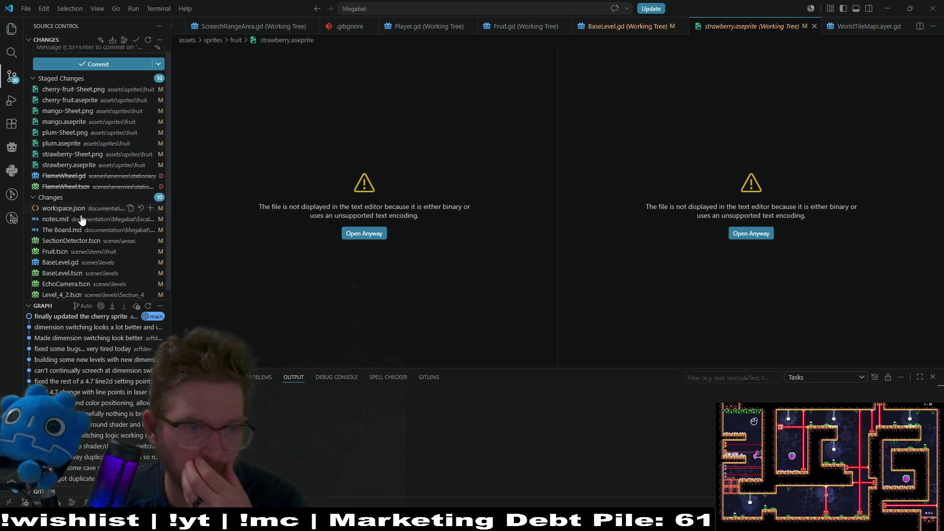
left_click(69, 230)
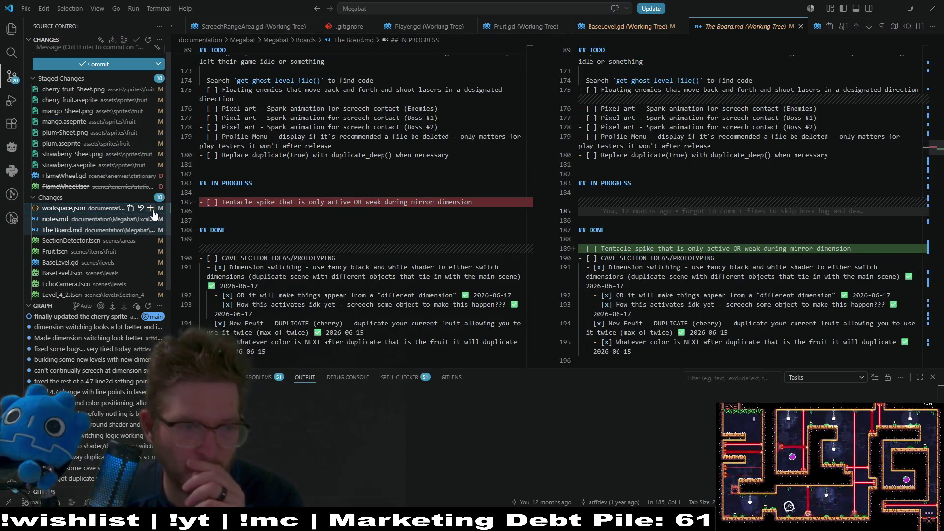
left_click(151, 208)
left_click(72, 240)
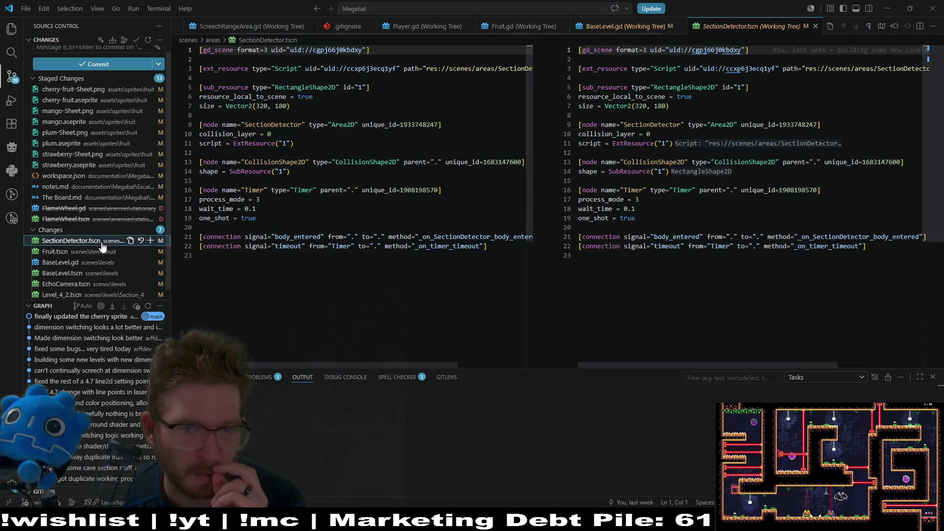
left_click(150, 241)
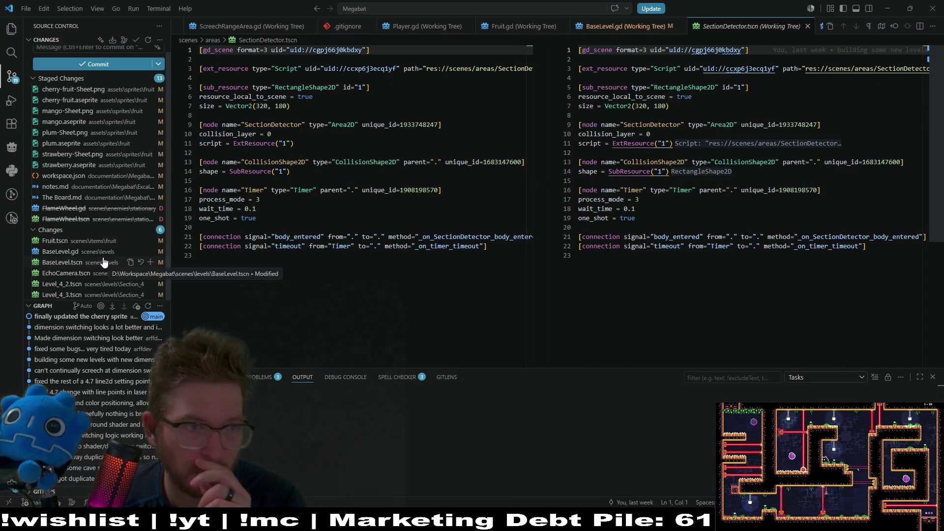
Review the Fruit, BaseLevel, EchoCamera and Level_4_2/4_3 diffs, stage the rest, then run the game.
left_click(74, 243)
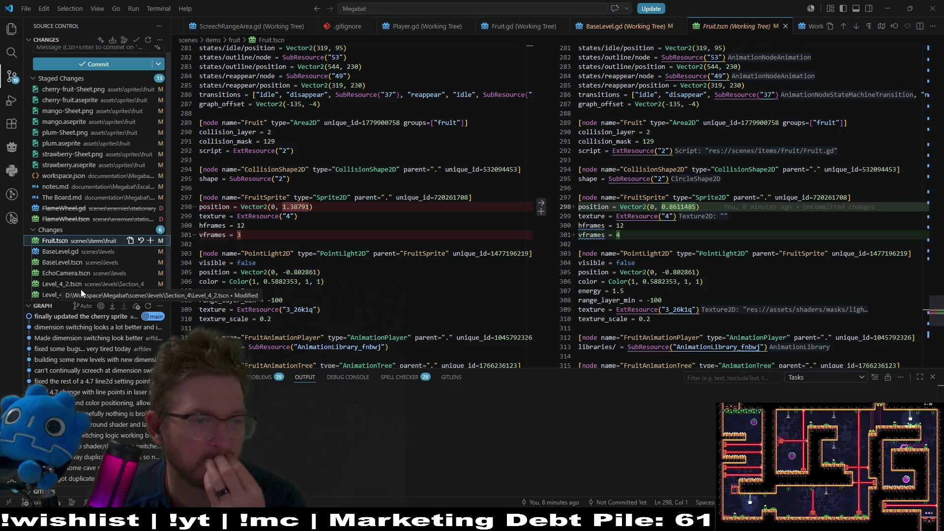
left_click(79, 268)
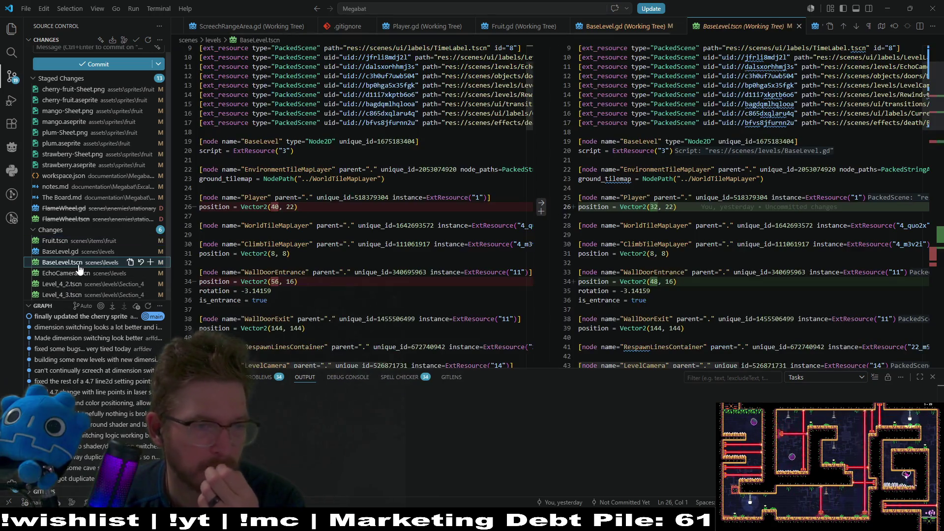
left_click(74, 274)
left_click(66, 284)
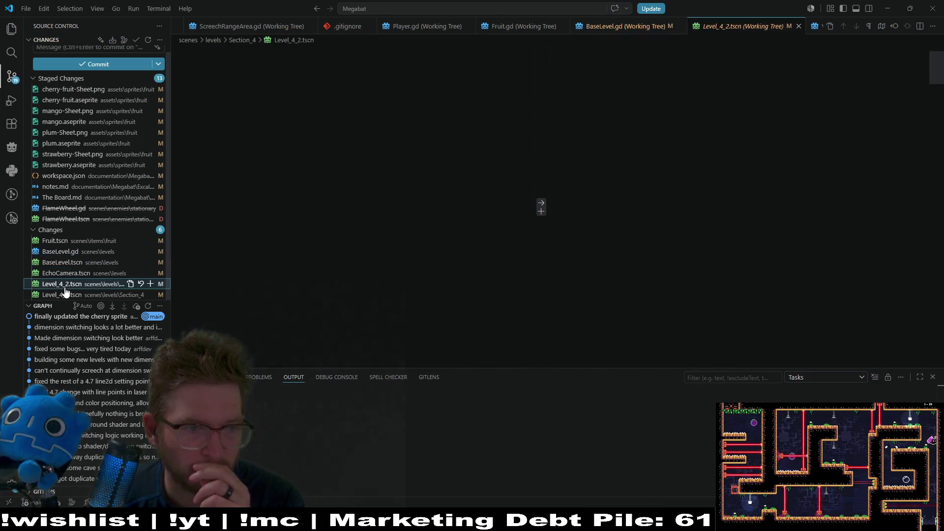
left_click(64, 295)
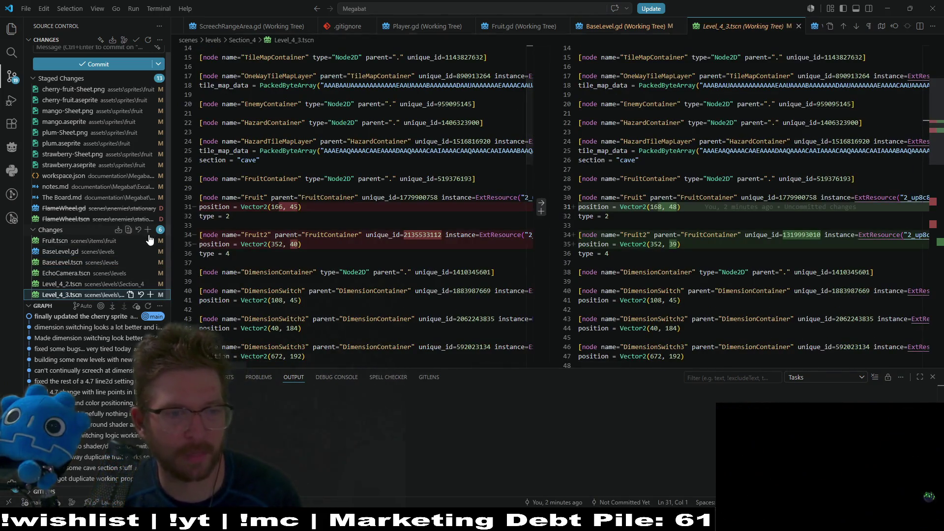
left_click(147, 230)
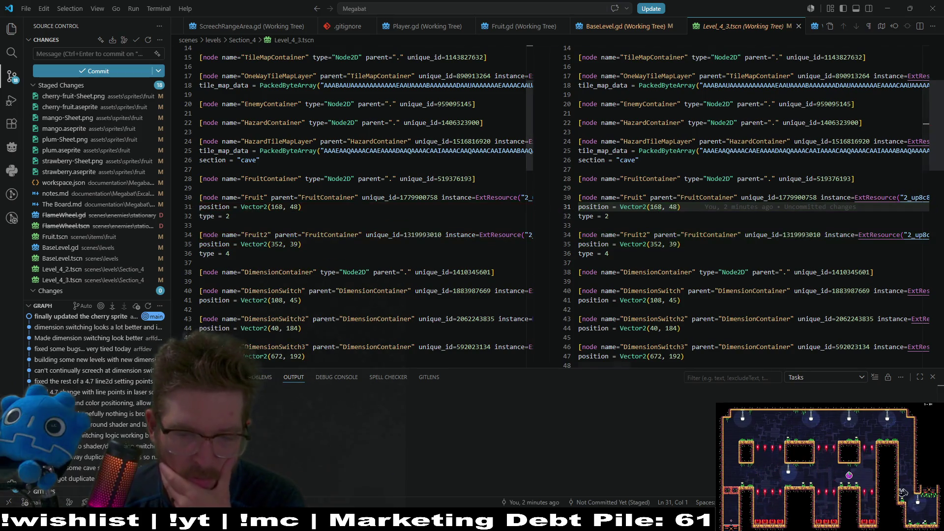
key("alt+Tab")
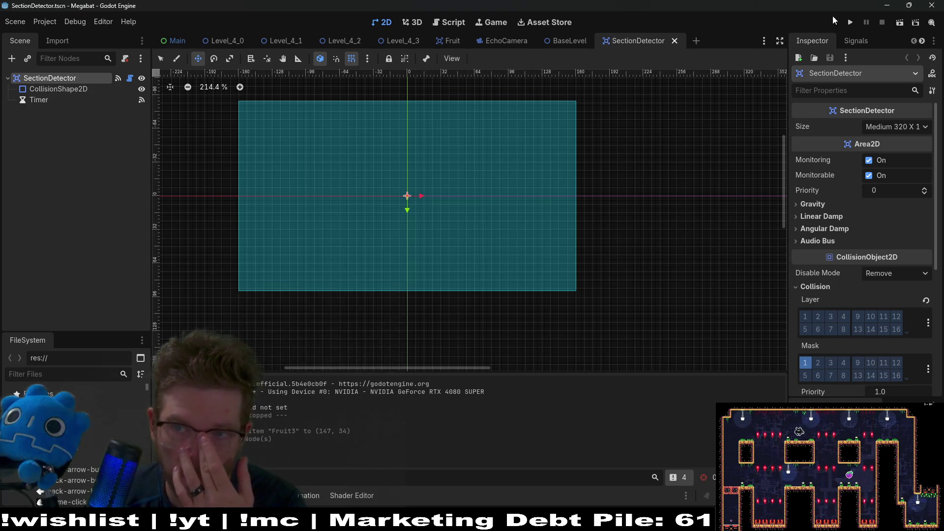
left_click(854, 23)
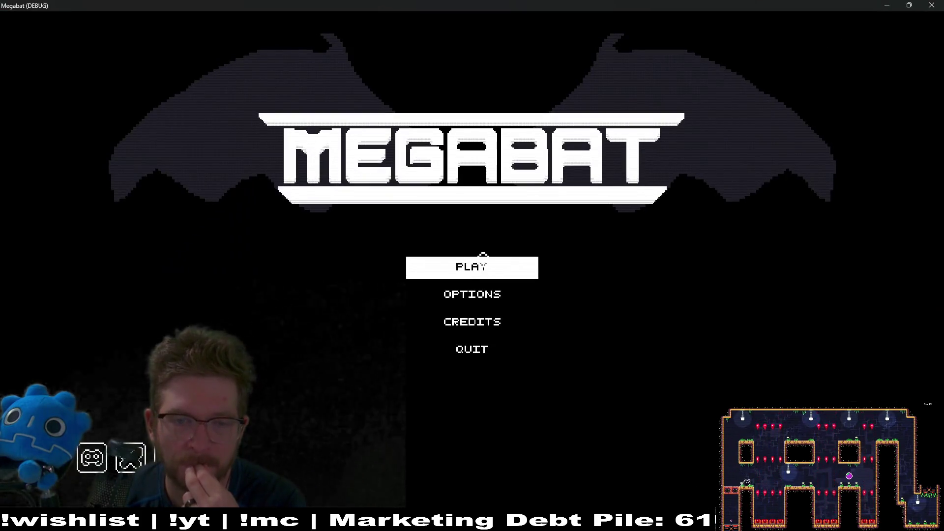
Start the game with the first save profile and load forest level 05.
left_click(478, 266)
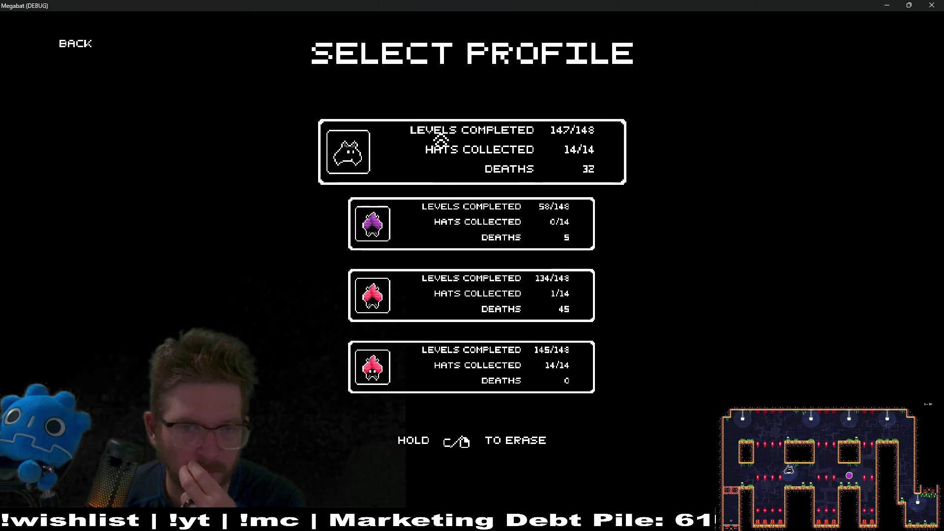
left_click(441, 139)
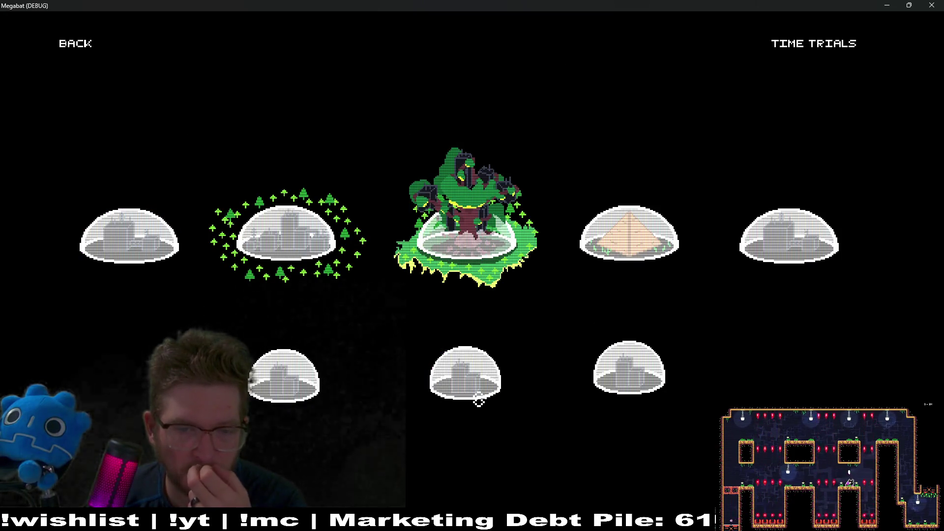
key("Return")
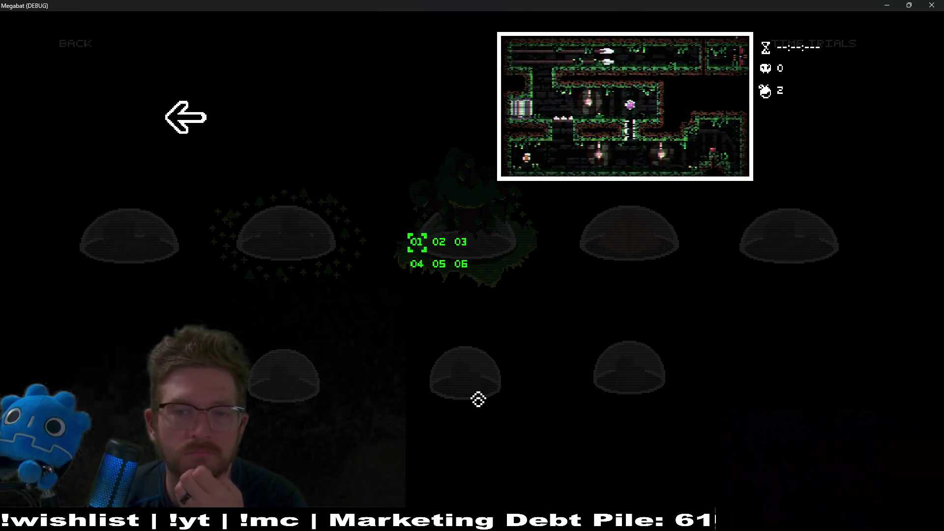
mouse_move(439, 270)
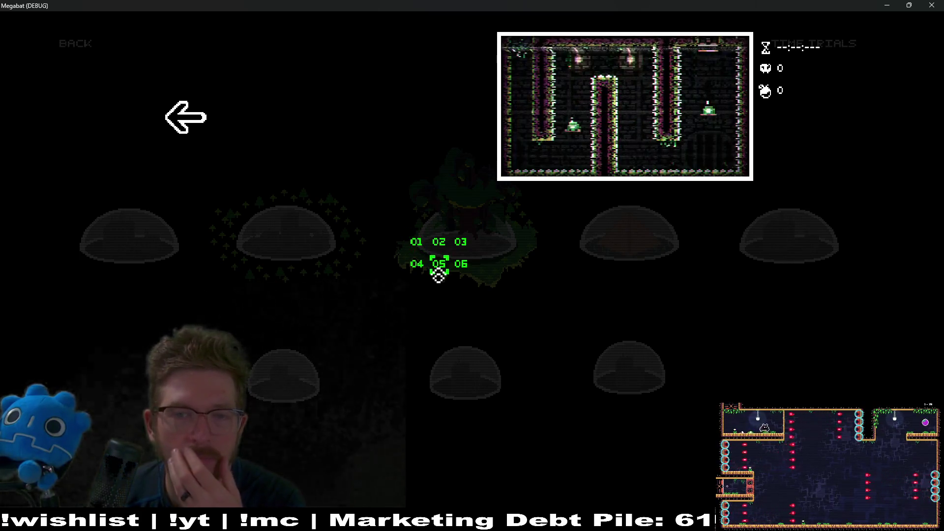
left_click(438, 276)
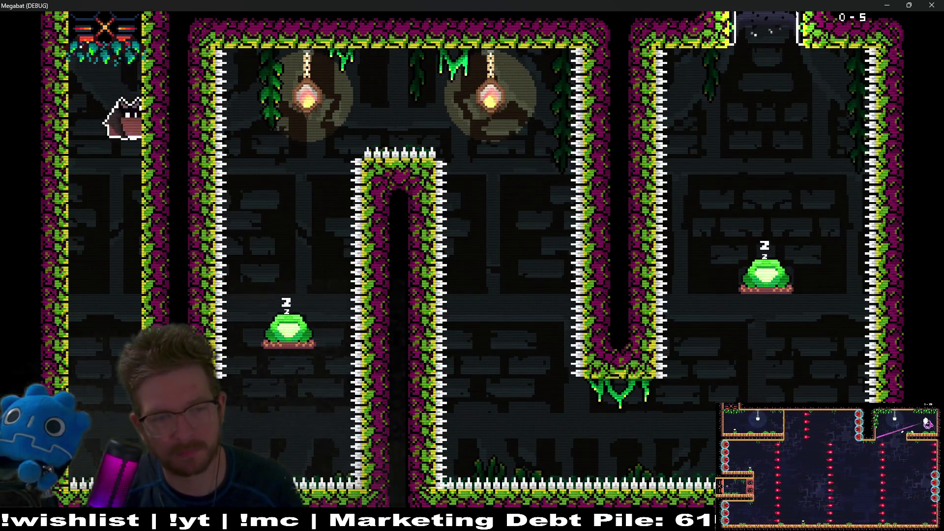
Fly the bat over the spiked column and dive onto the frog, then pause and close the game.
key("Right")
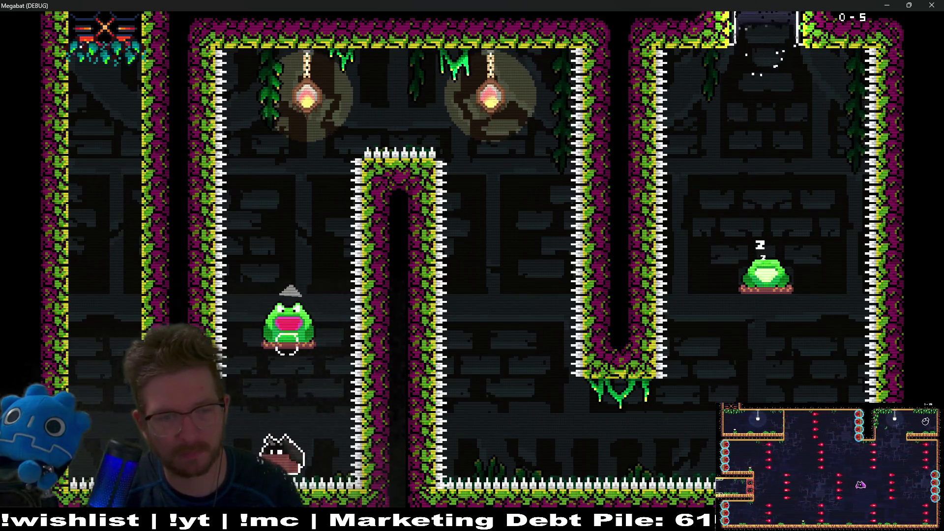
key("Right")
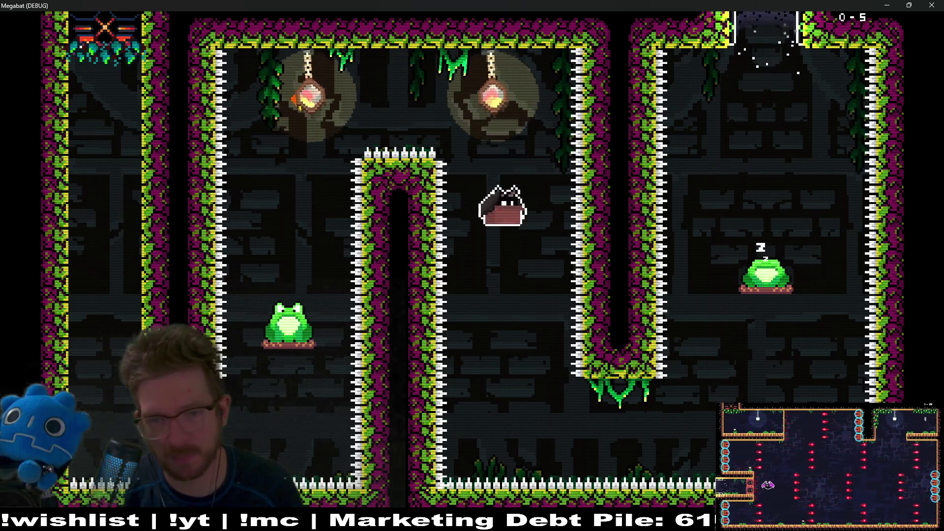
key("Right")
key("Up")
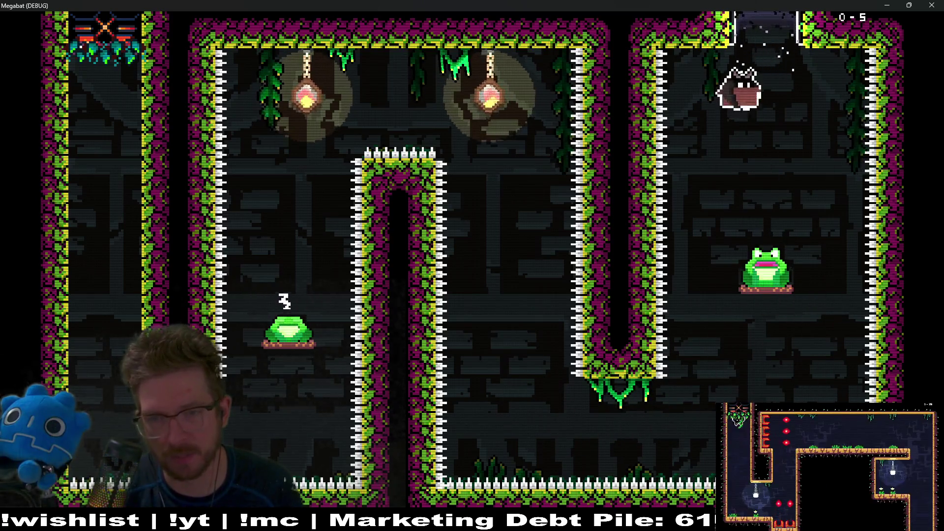
key("Down")
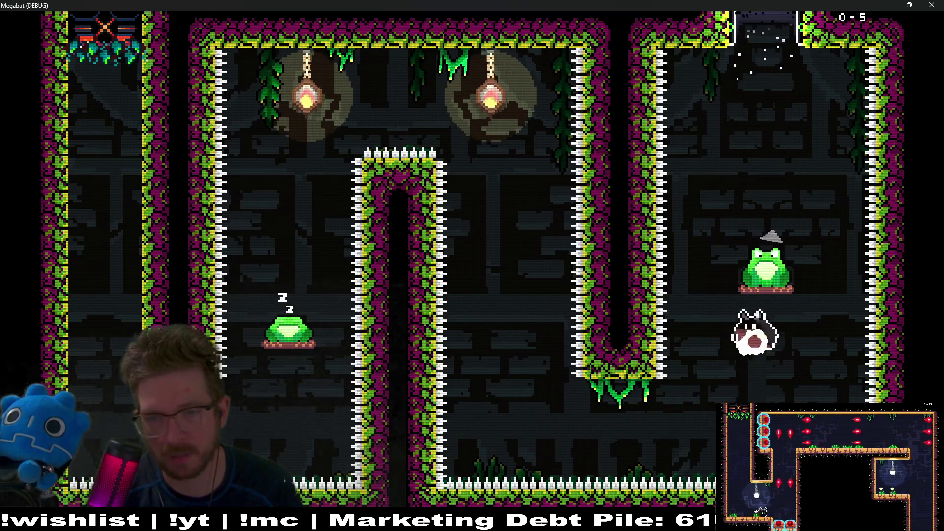
key("Down")
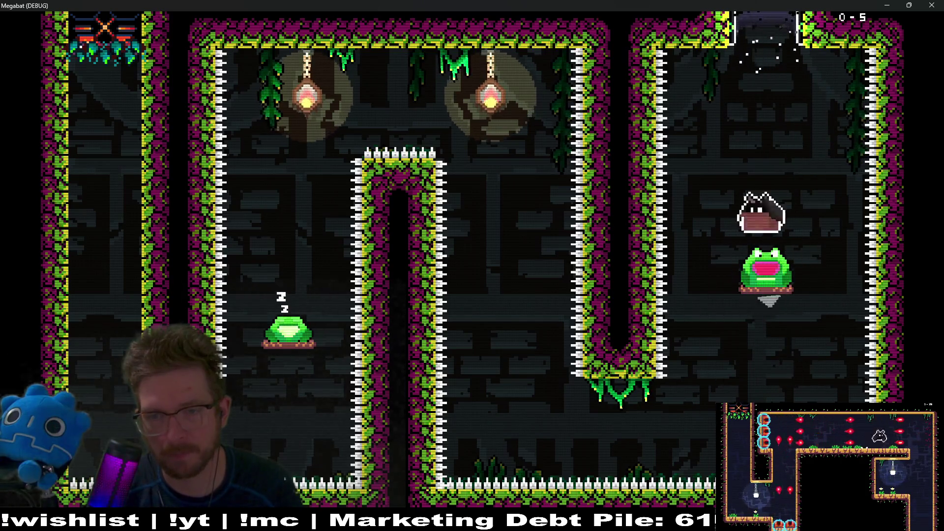
key("Down")
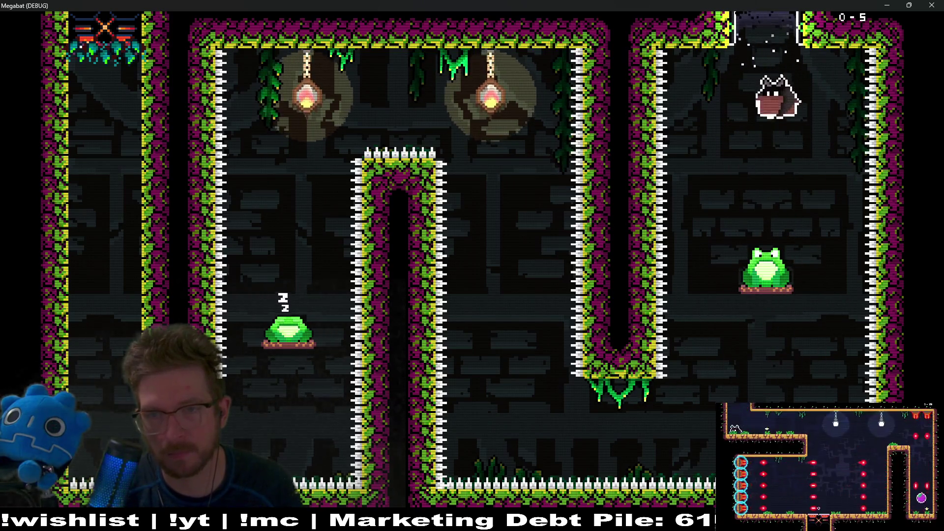
key("Down")
key("Down")
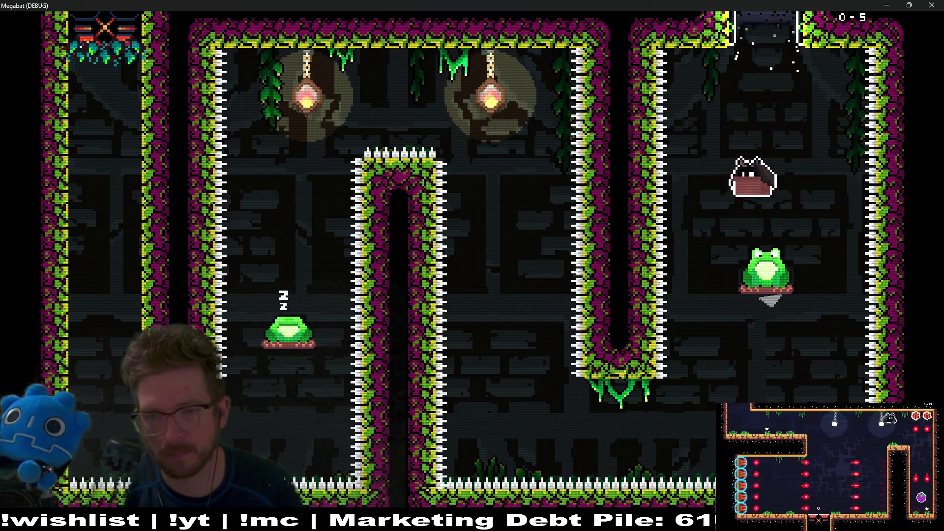
key("Left")
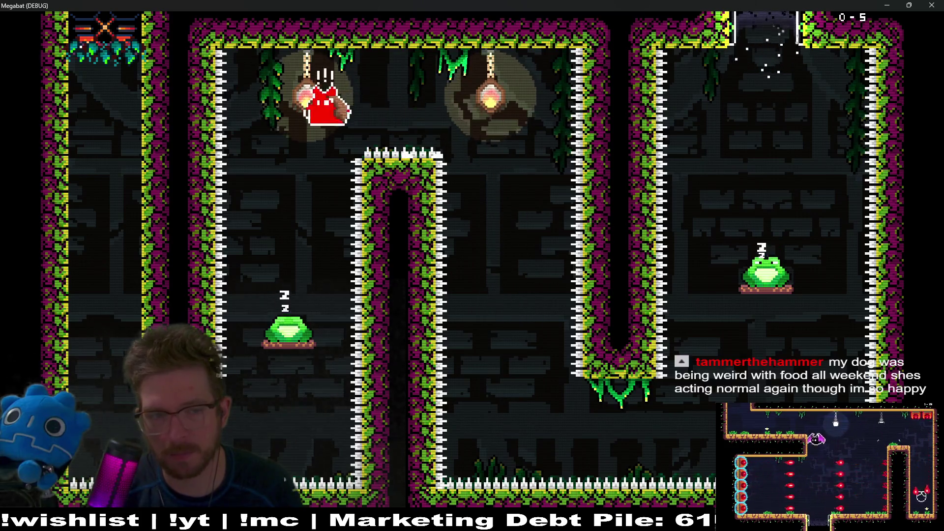
key("Escape")
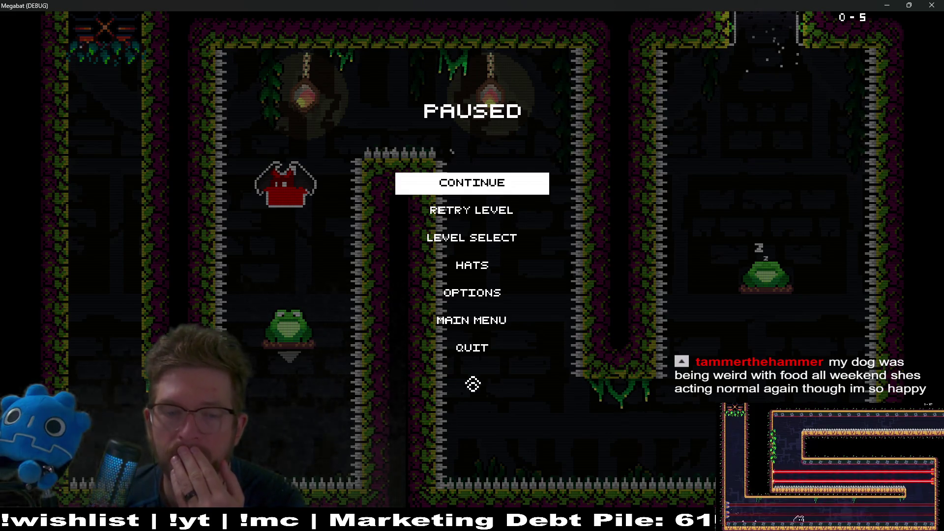
left_click(933, 5)
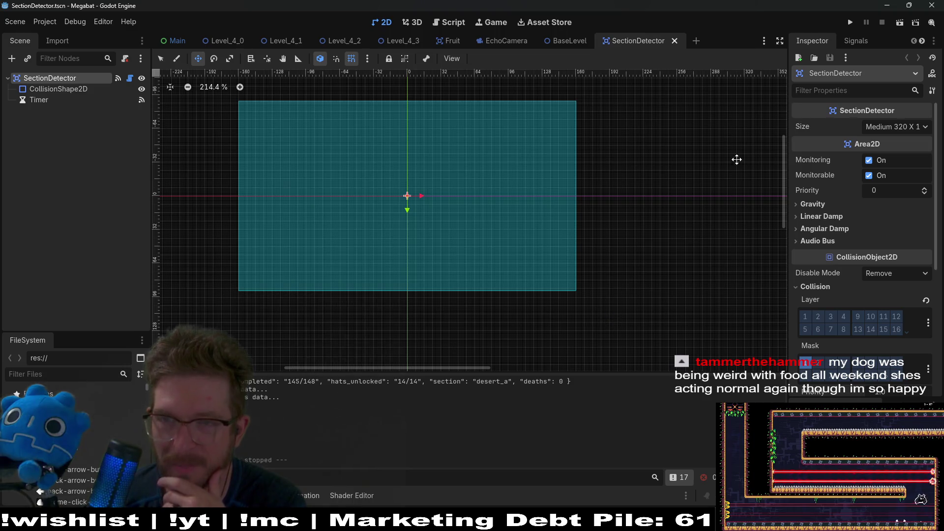
Run the Megabat project from the editor to reach its title menu.
left_click(851, 22)
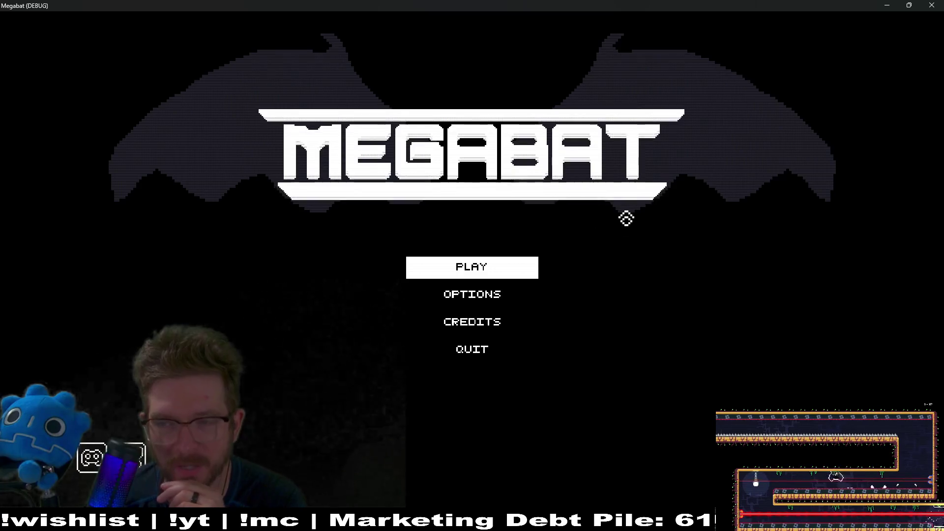
Play green-world level 2-1 on the top save profile to check the fruit, then close the game.
left_click(489, 273)
left_click(486, 156)
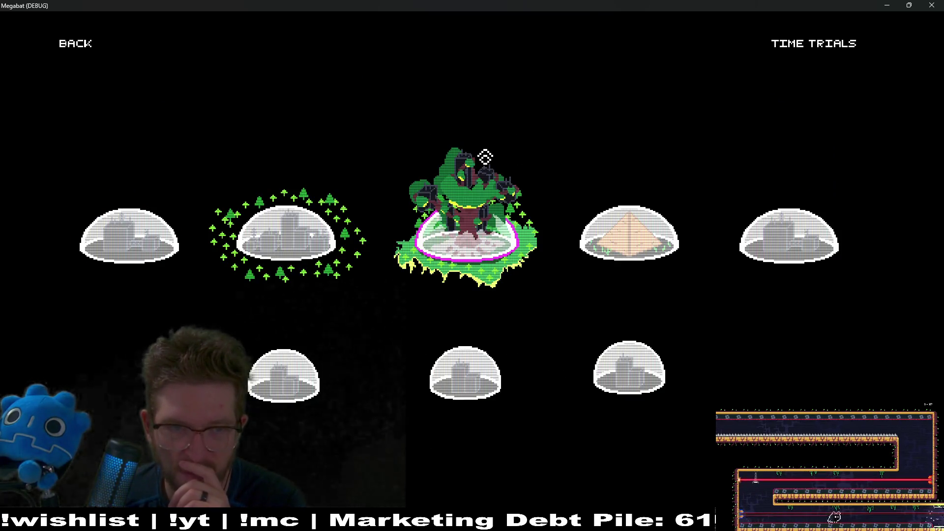
left_click(455, 249)
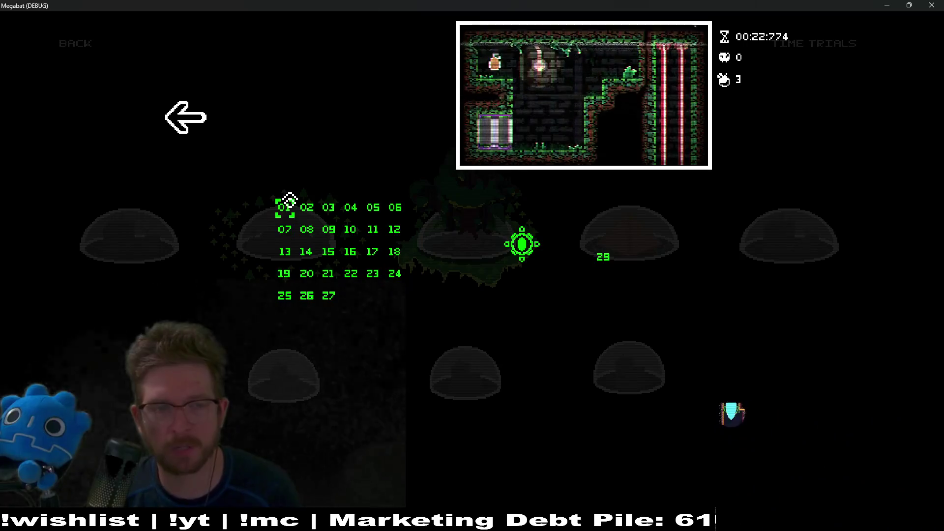
key("Return")
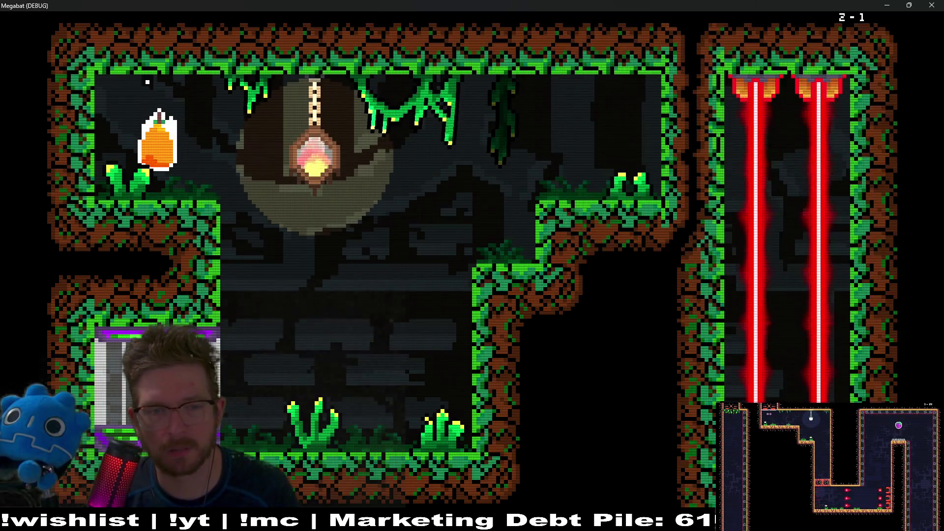
key("Escape")
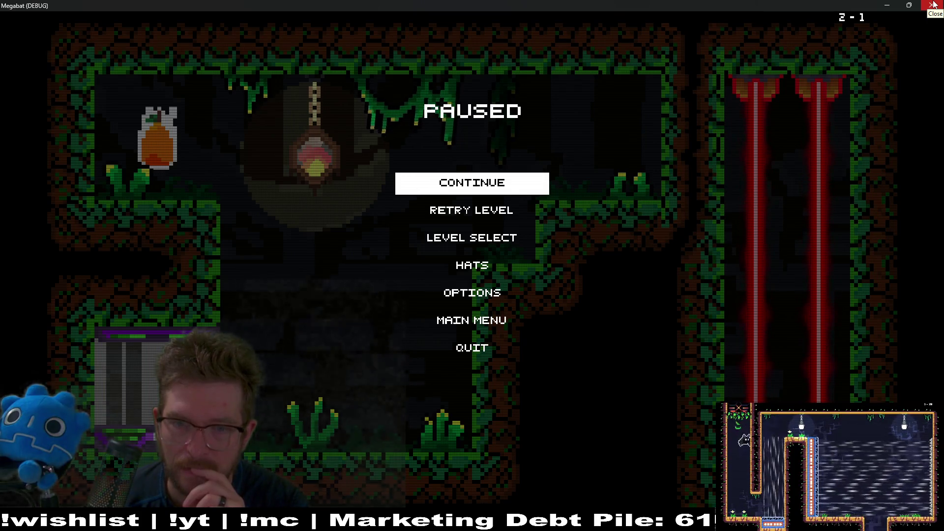
left_click(933, 4)
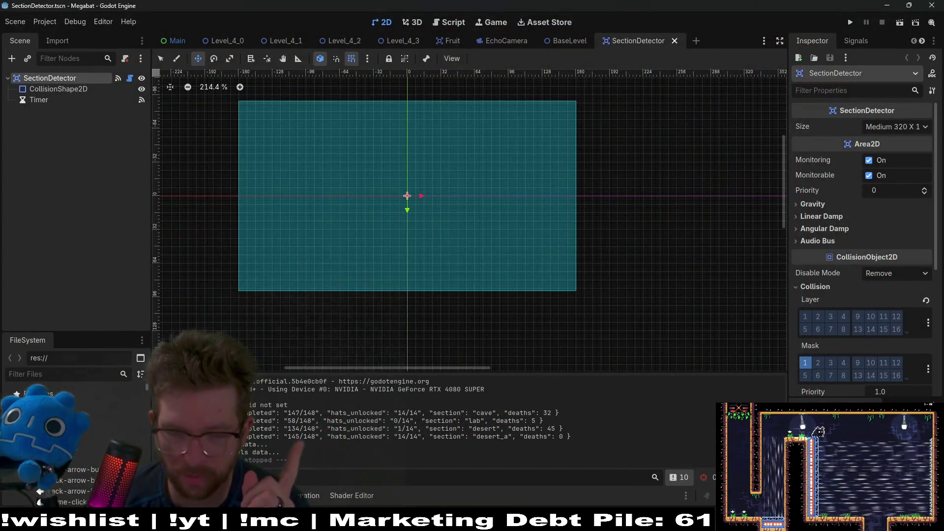
Confirm BaseLevel's TimeTrialOverlay canvas layer is 11, then return to the Level_4_3.tscn diff in VS Code.
mouse_move(613, 522)
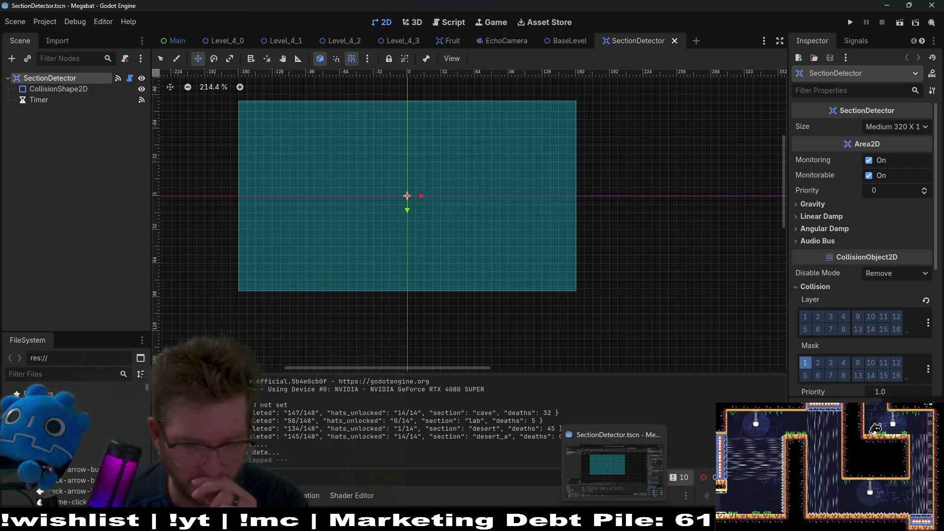
mouse_move(484, 523)
mouse_move(572, 523)
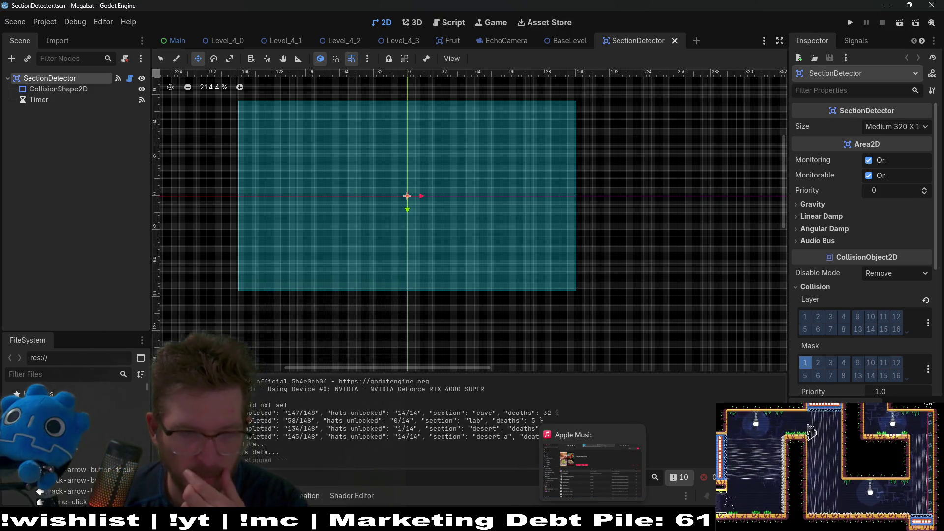
left_click(551, 38)
left_click(68, 186)
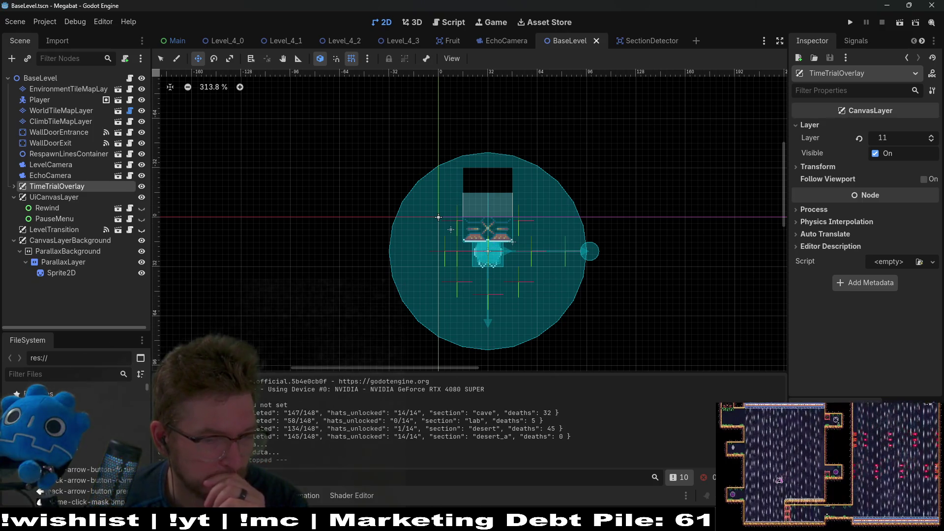
left_click(506, 522)
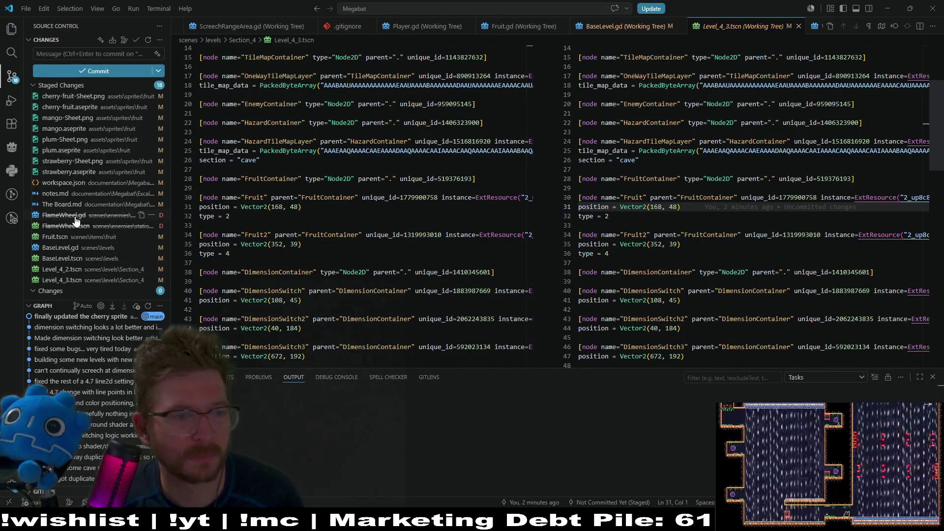
Unstage both BaseLevel files, leaving 16 staged, and review the BaseLevel.gd and BaseLevel.tscn working-tree diffs.
left_click(63, 258)
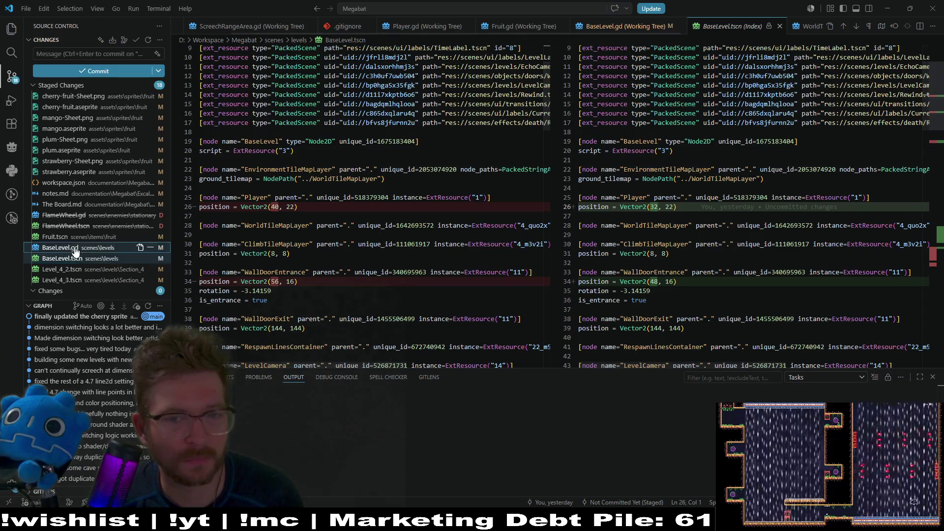
left_click(151, 248)
key("alt+F5")
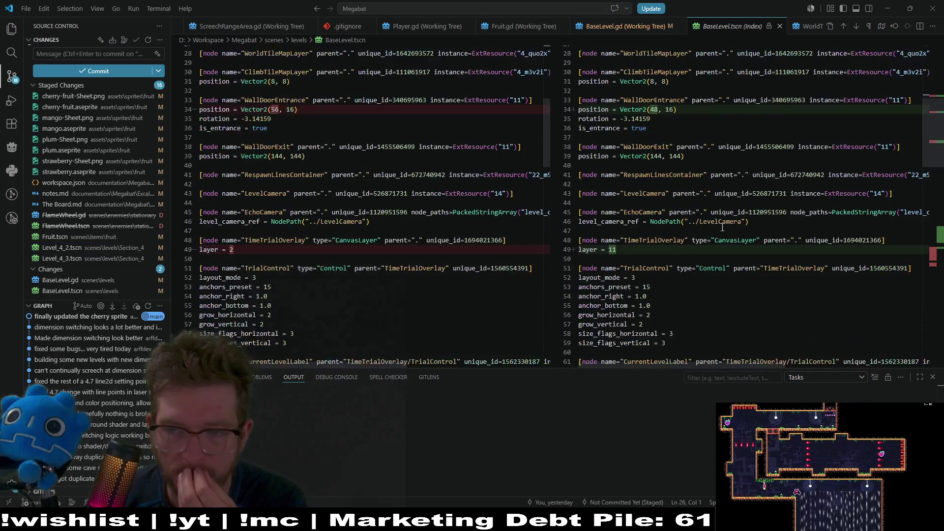
left_click(58, 280)
left_click(77, 291)
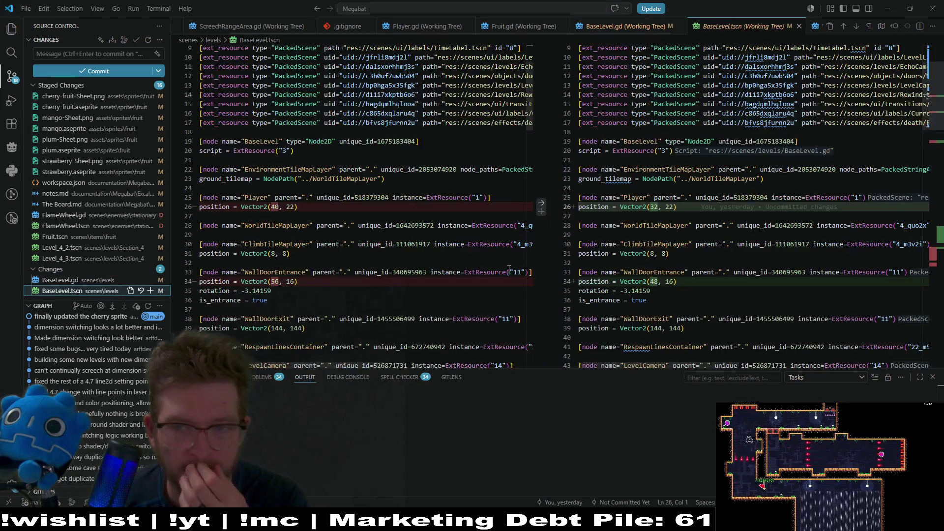
scroll(708, 251, "down", 14)
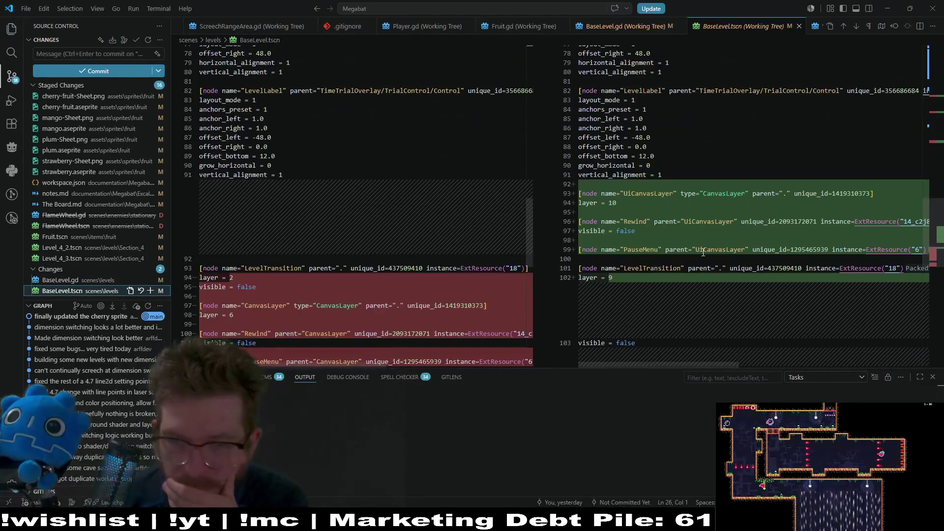
scroll(703, 253, "down", 3)
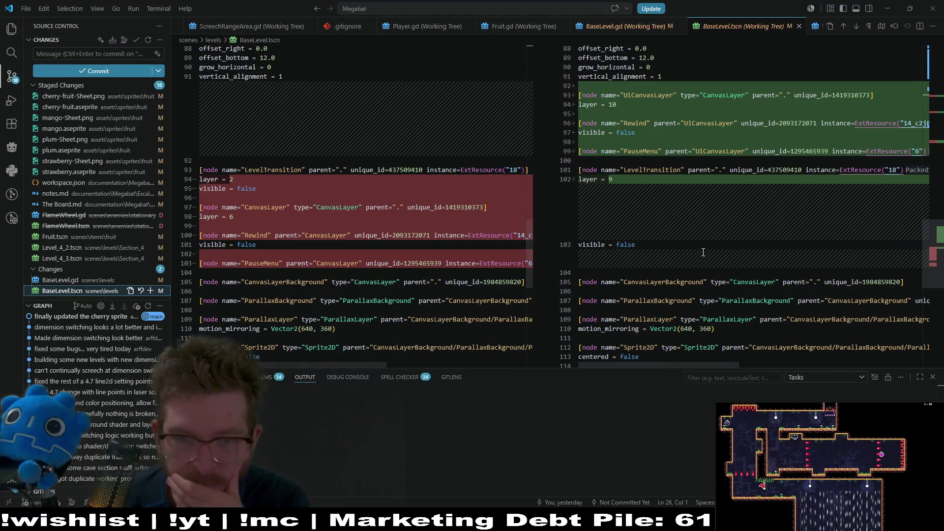
scroll(703, 252, "up", 2)
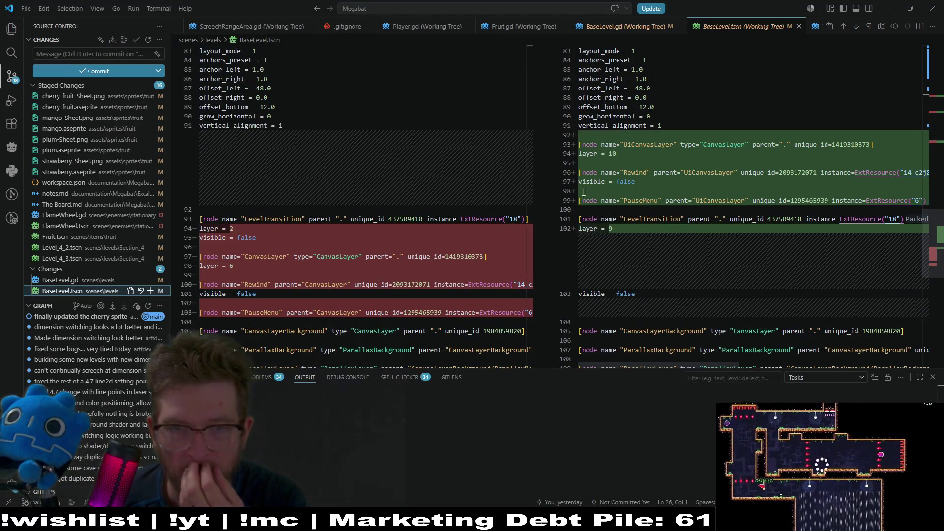
scroll(584, 191, "up", 4)
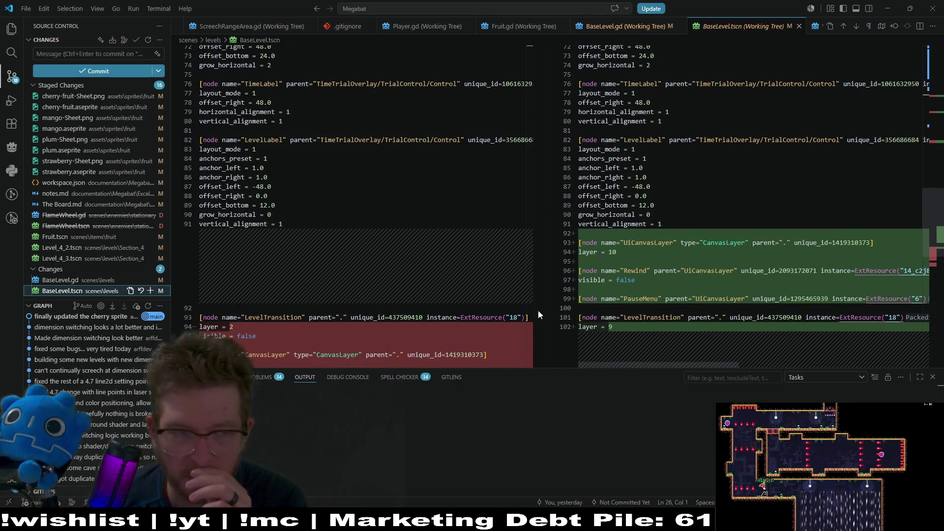
scroll(670, 262, "up", 15)
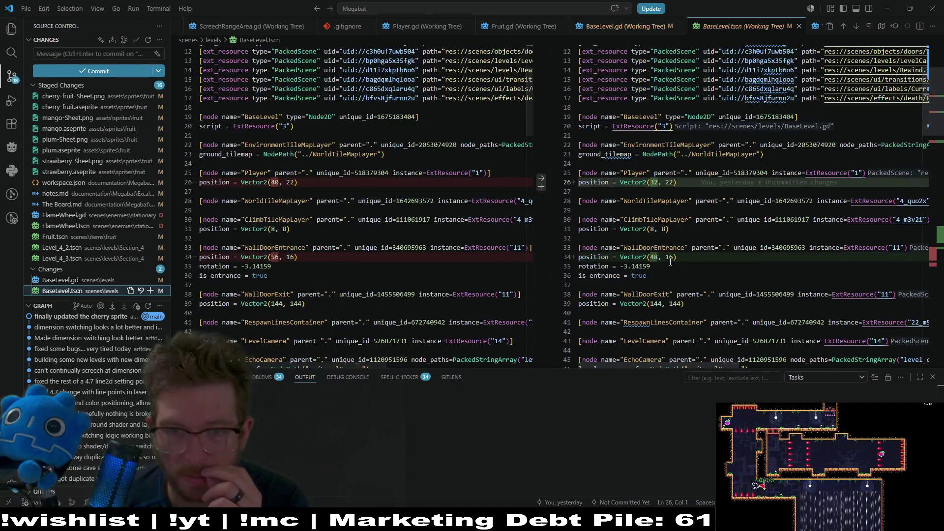
scroll(670, 262, "down", 18)
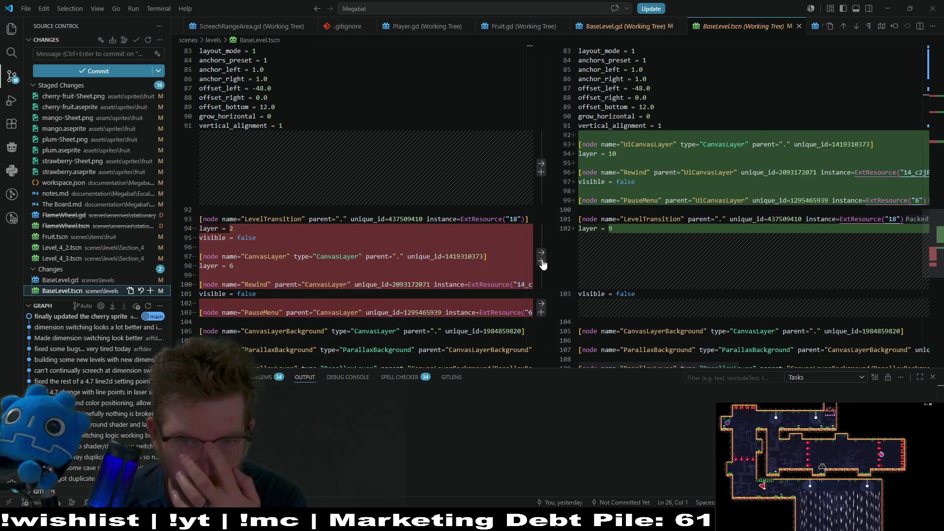
left_click(541, 255)
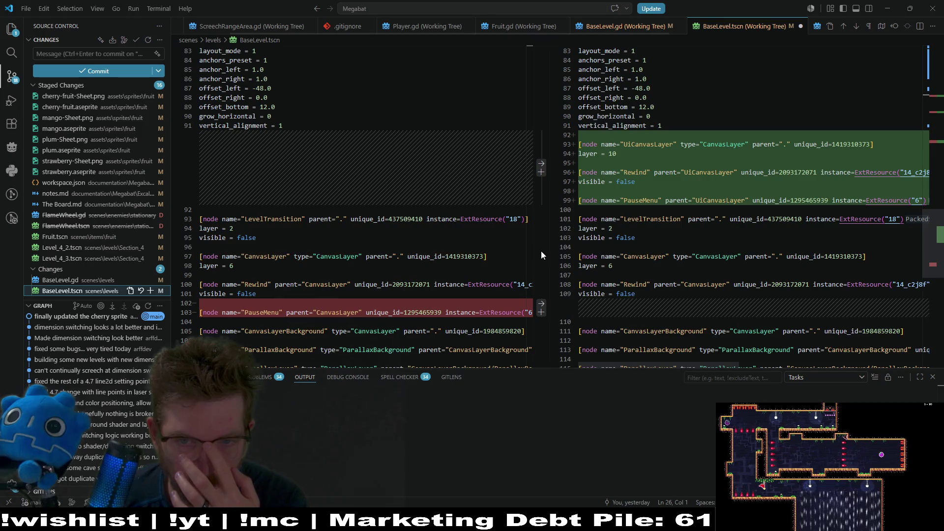
left_click(542, 308)
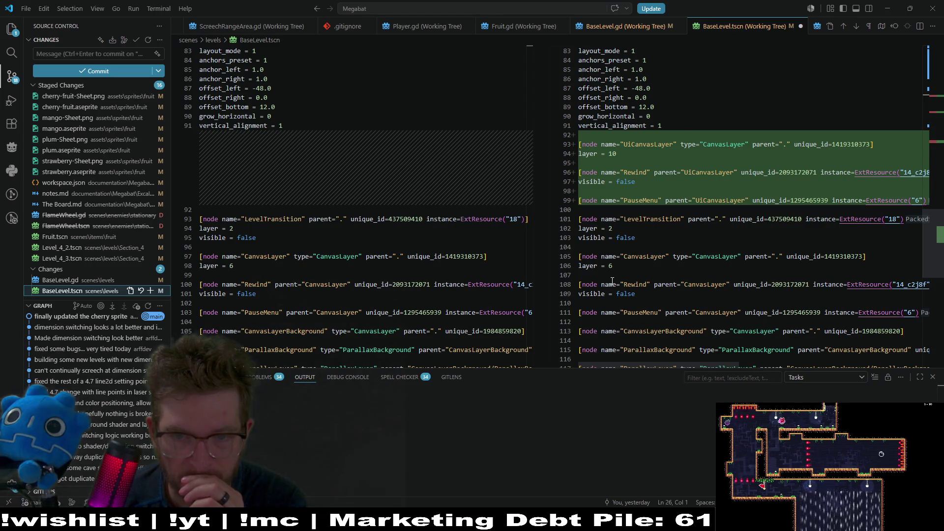
key("ctrl+z")
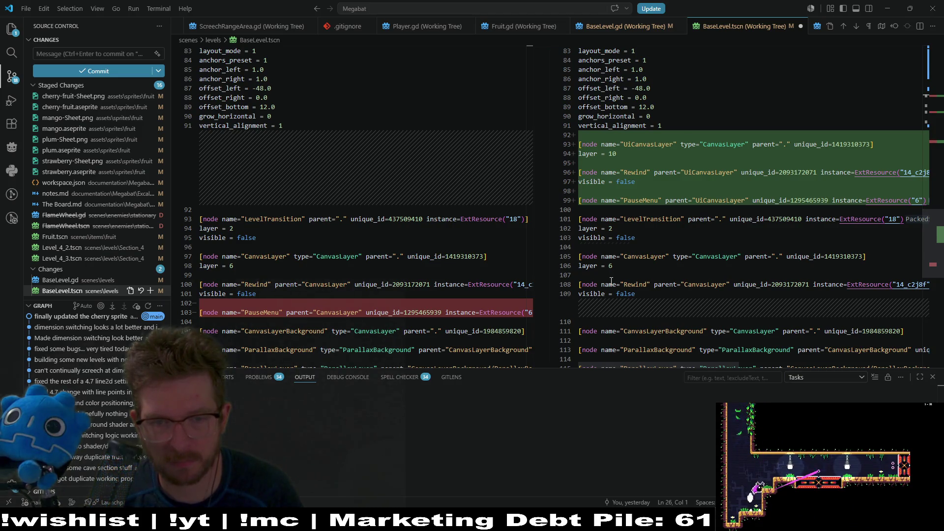
key("ctrl+z")
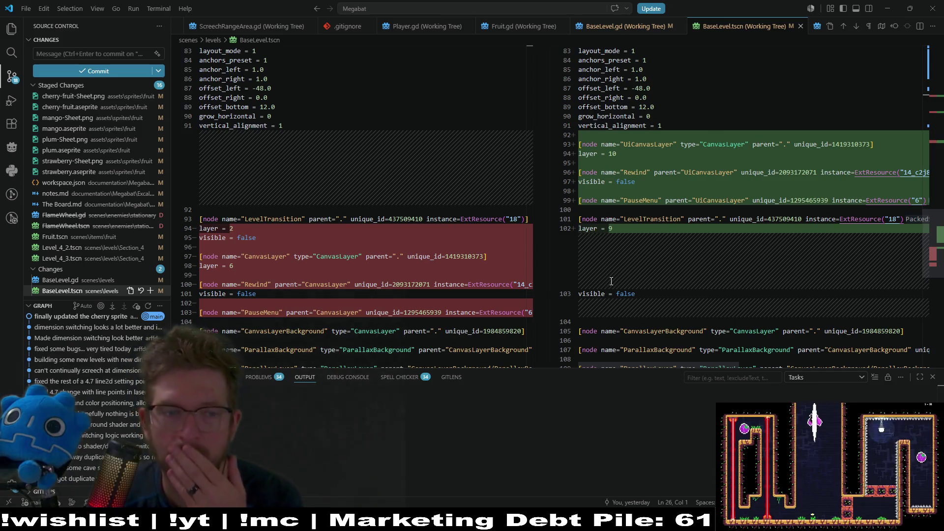
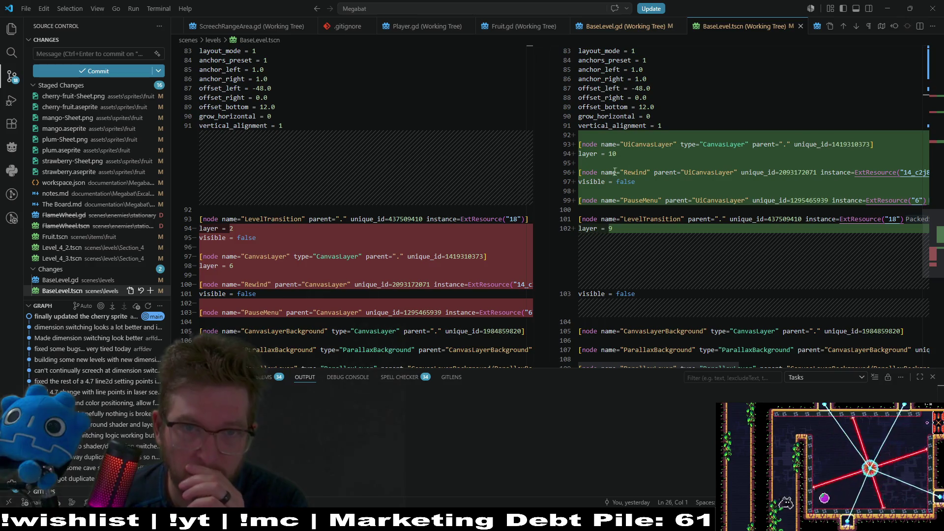
Switch from the VS Code BaseLevel.tscn diff back to the Godot editor.
key("alt+Tab")
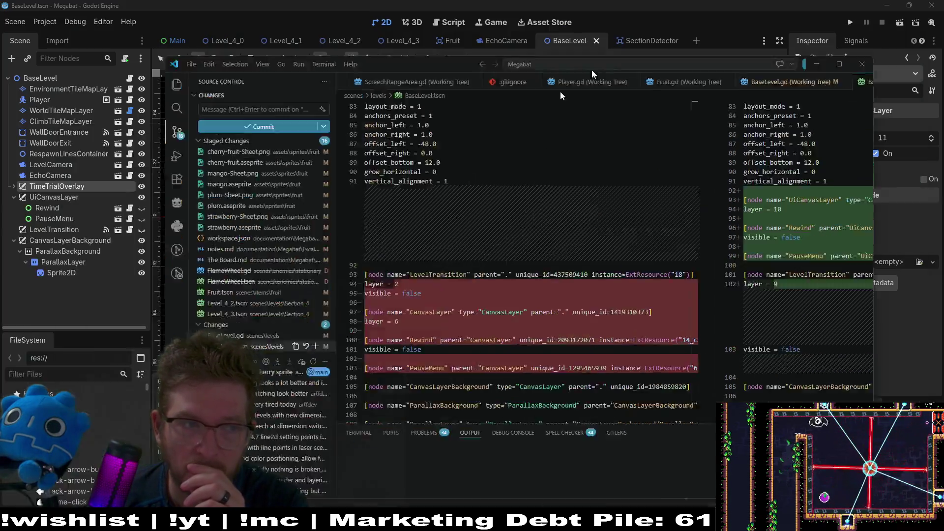
Compare the layer numbers of UiCanvasLayer, TimeTrialOverlay and LevelTransition.
left_click(51, 200)
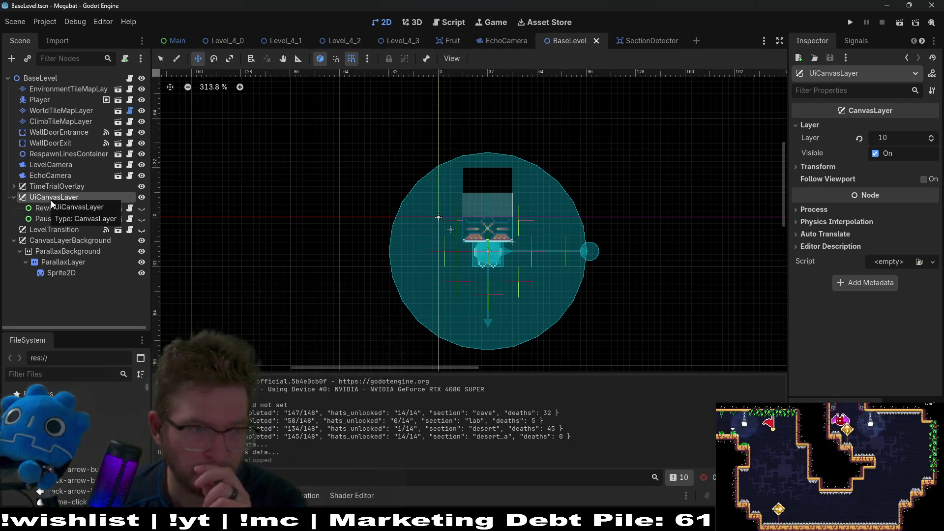
left_click(54, 186)
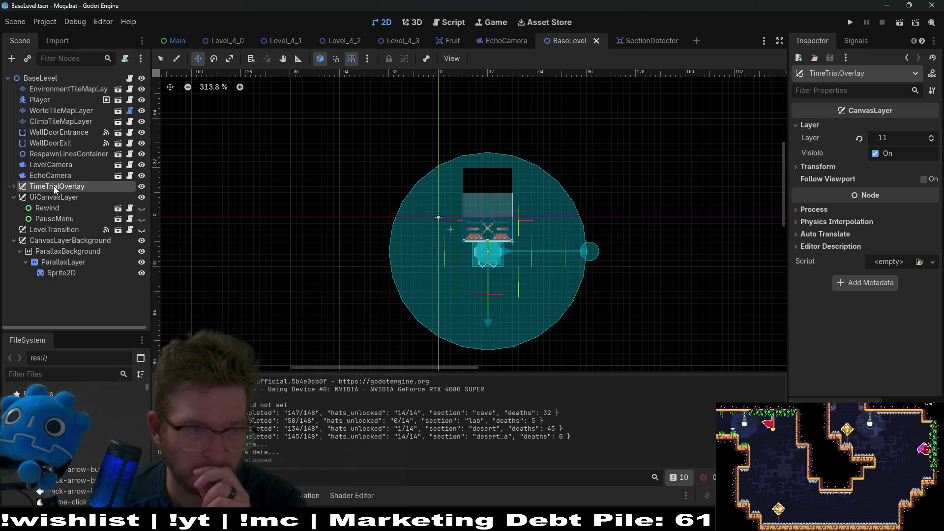
left_click(39, 230)
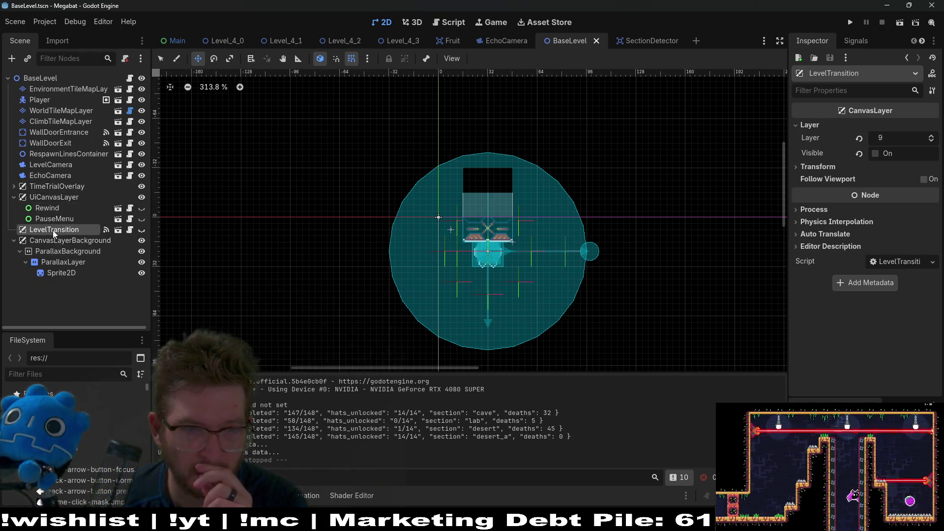
left_click(59, 187)
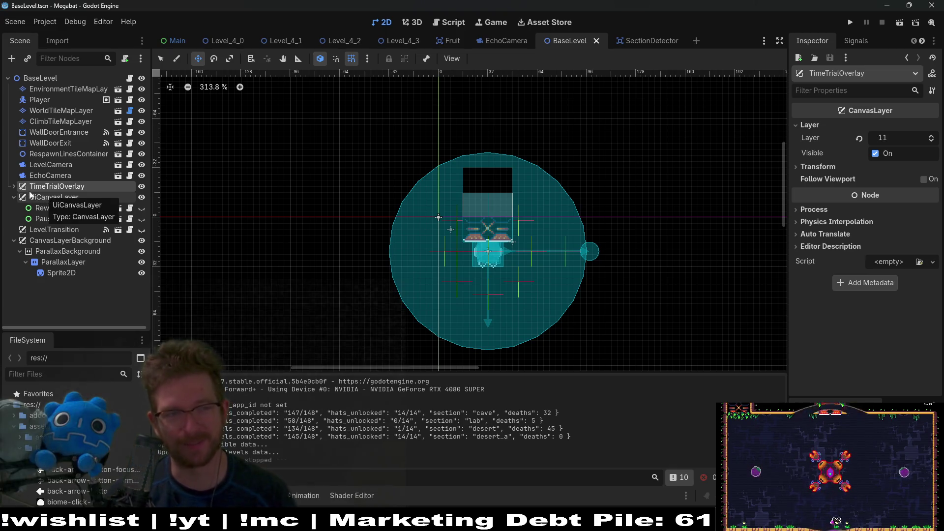
Move TrialControl under UiCanvasLayer and delete the emptied TimeTrialOverlay node.
left_click(15, 186)
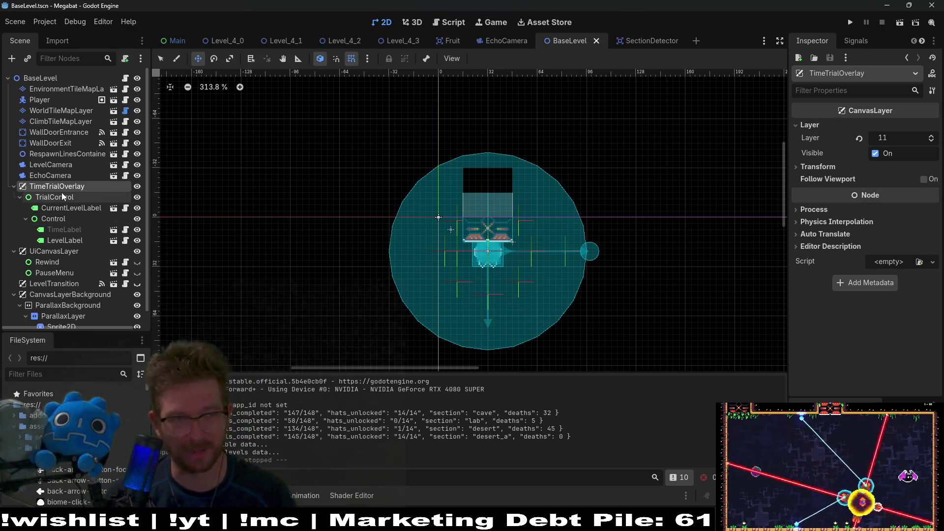
left_click(58, 196)
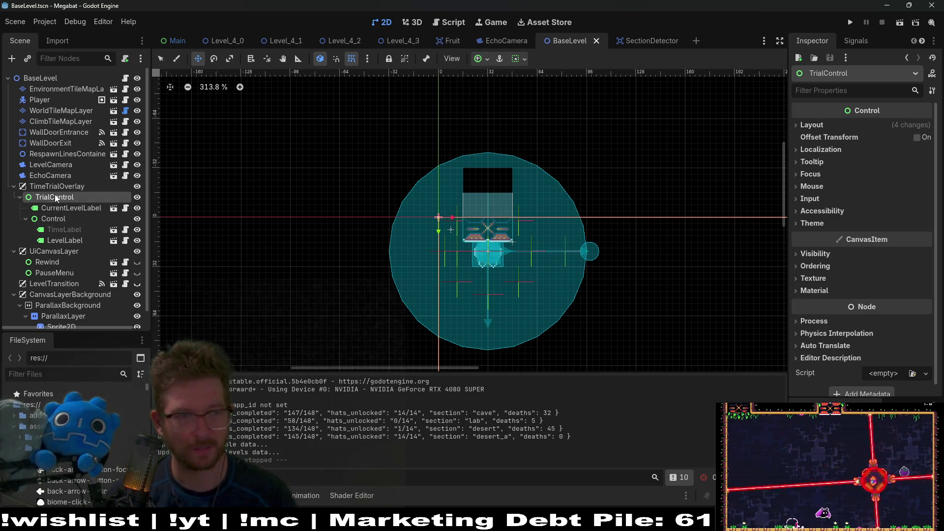
left_click_drag(55, 195, 66, 258)
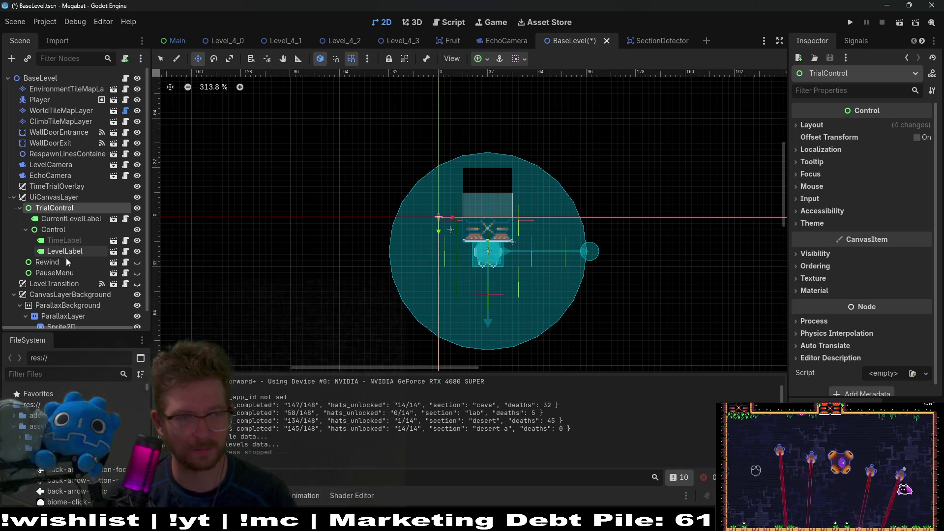
left_click(46, 190)
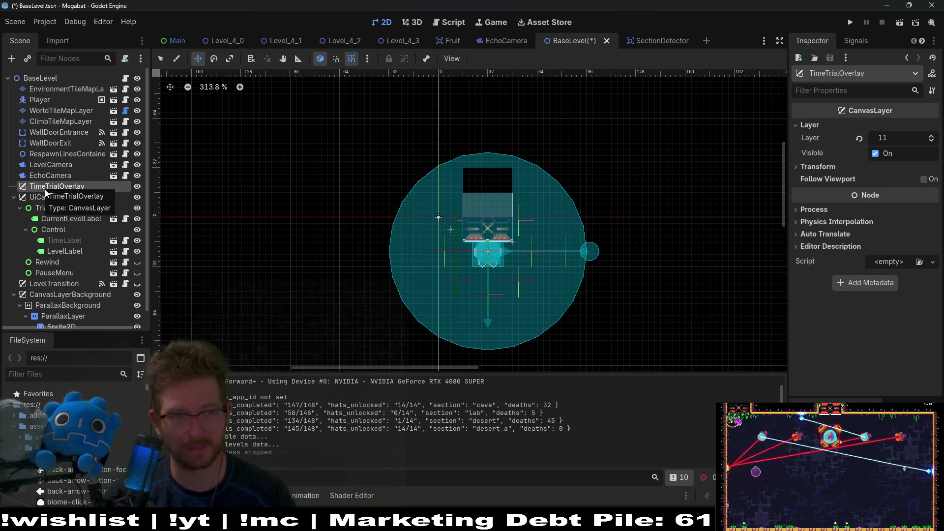
key("Delete")
key("Return")
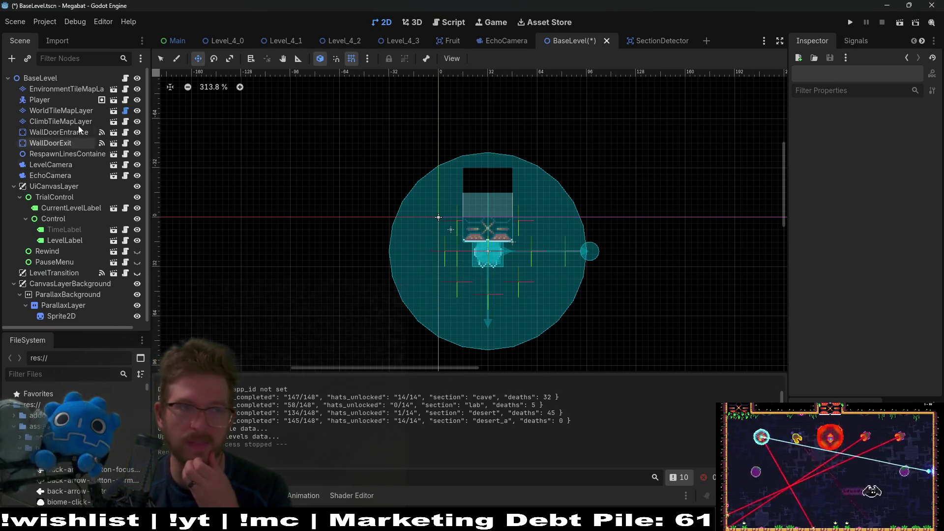
Open BaseLevel.gd and search for timeTrailOverlay to find its declaration and uses.
left_click(125, 78)
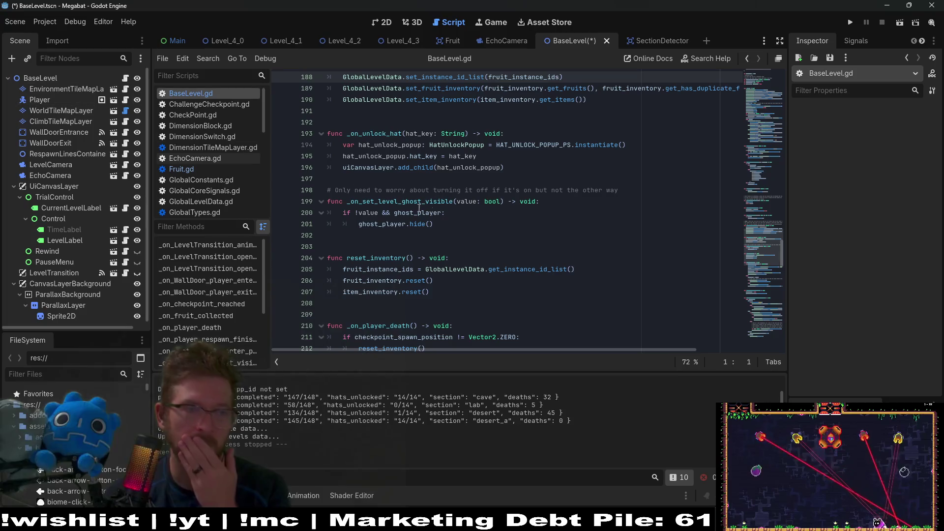
left_click(571, 209)
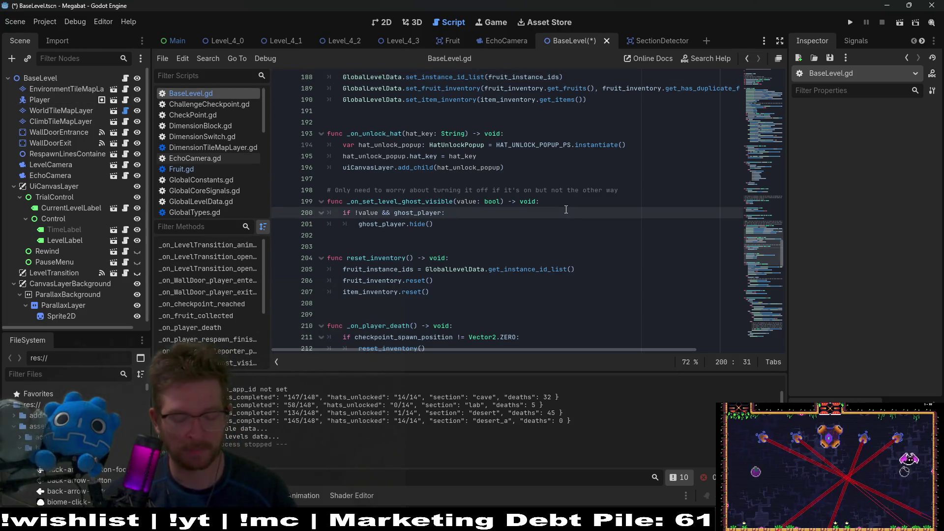
key("ctrl+f")
type("timetr")
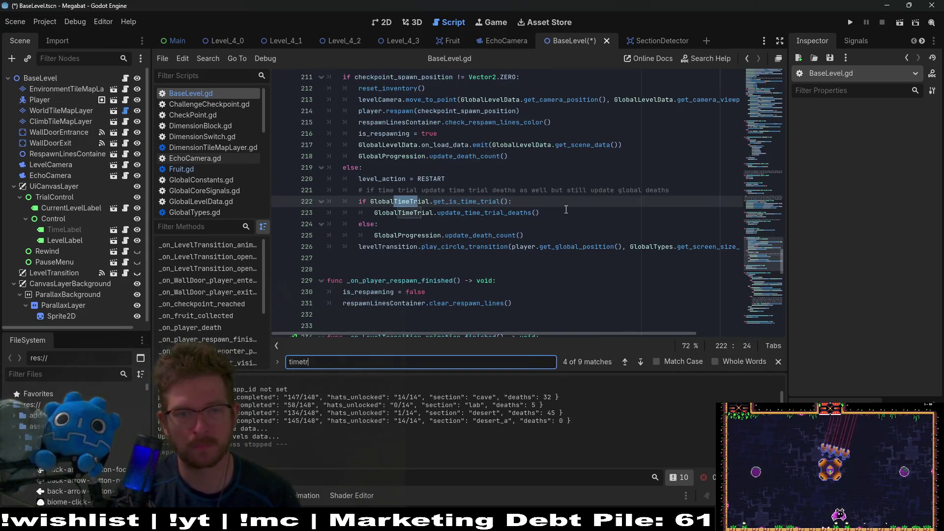
type("ailoveraly")
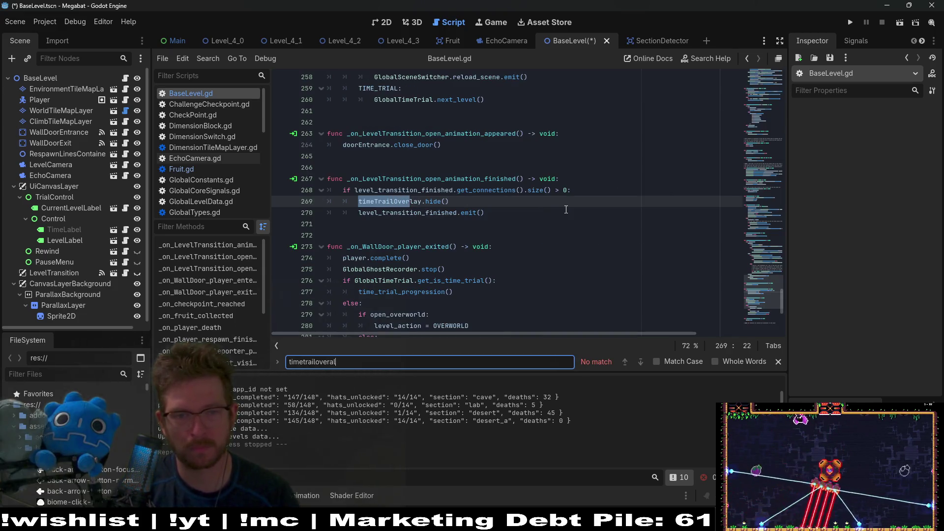
key("BackSpace")
key("BackSpace")
key("BackSpace")
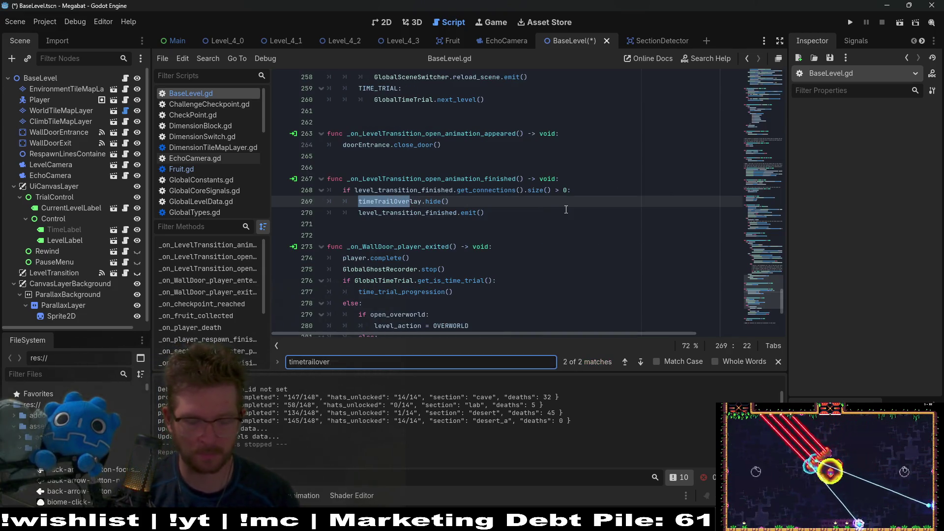
type("lay")
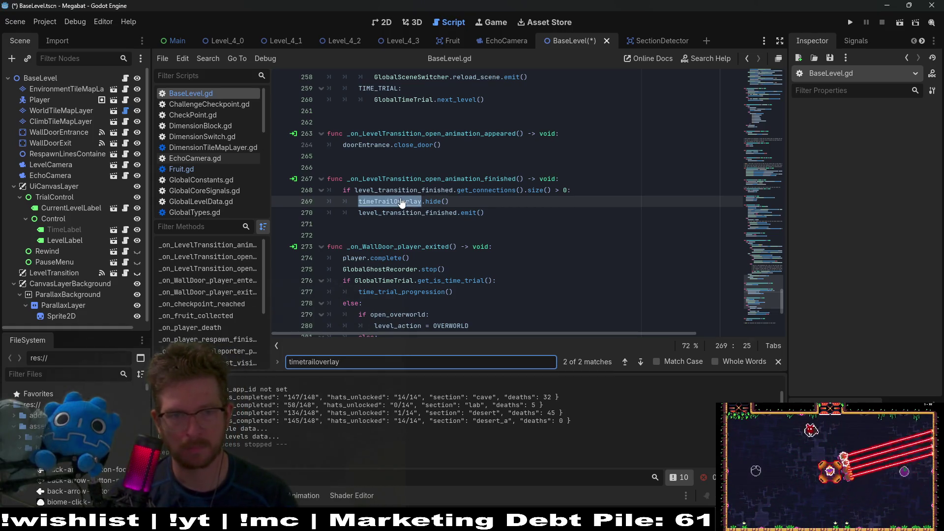
left_click(394, 201, "ctrl")
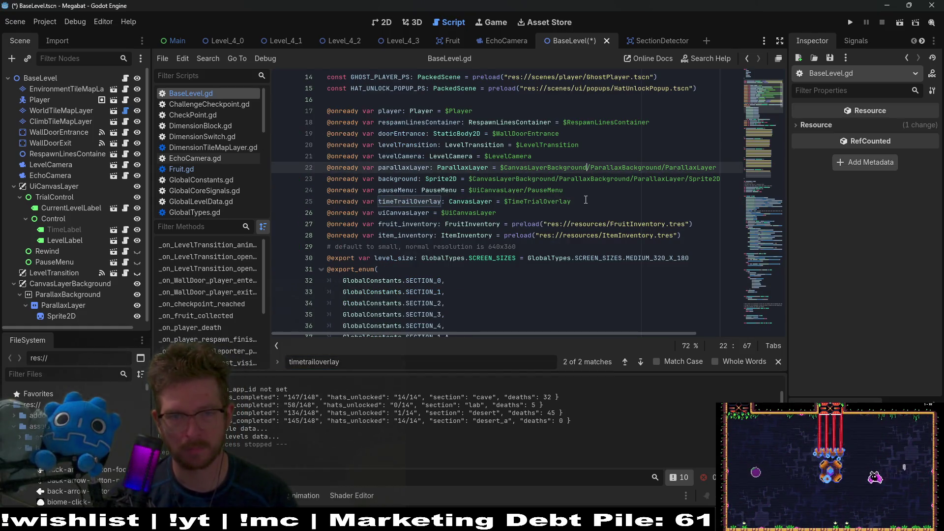
left_click(586, 199)
double_click(392, 200)
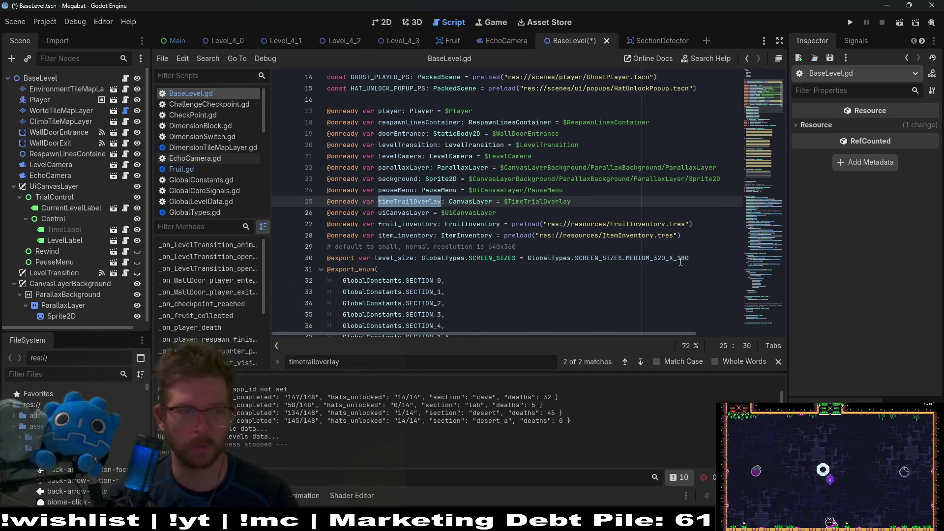
key("ctrl+f")
key("Return")
key("Return")
key("Return")
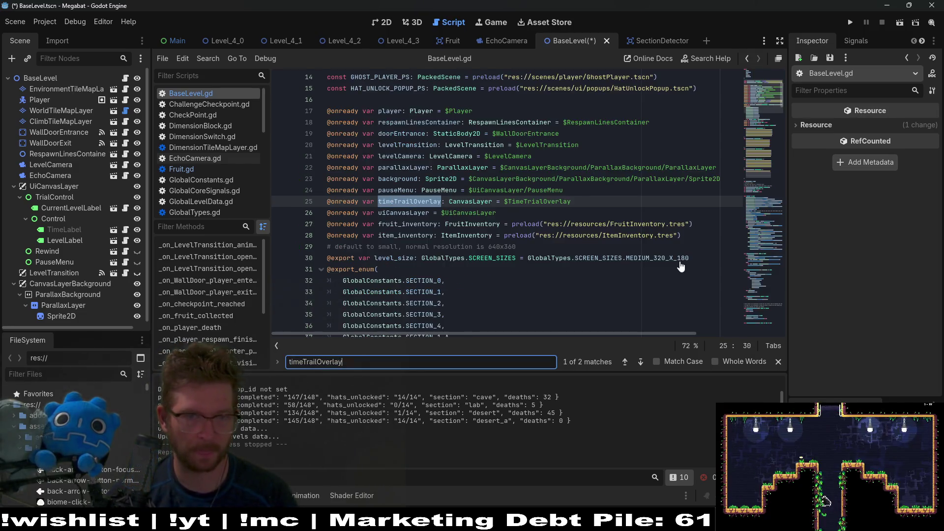
key("Return")
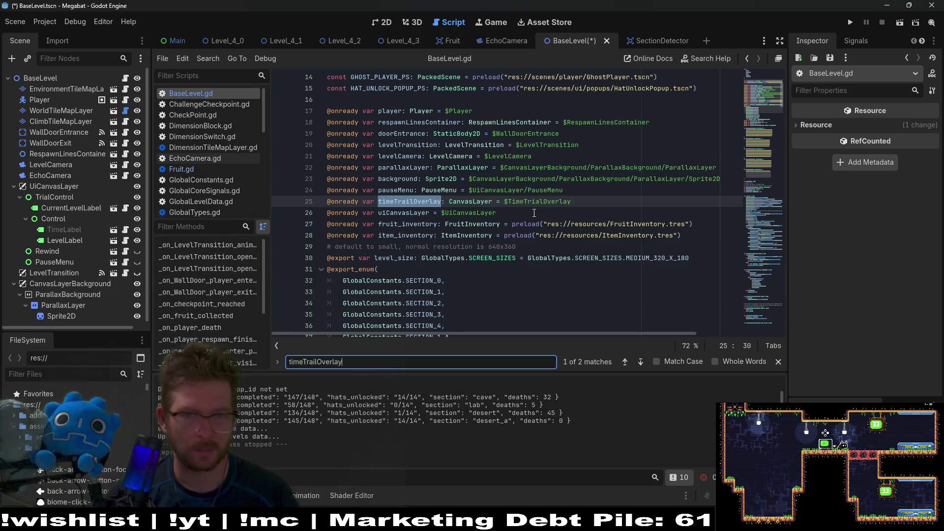
Redeclare timeTrailOverlay as the $UiCanvasLayer/TrialControl reference, remove the old line, and save.
left_click(602, 204)
key("Return")
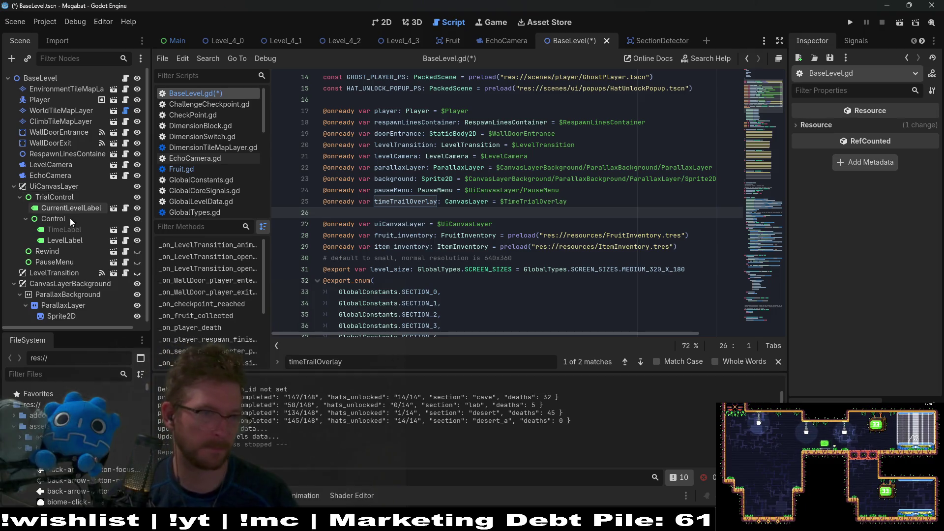
left_click_drag(56, 195, 359, 216)
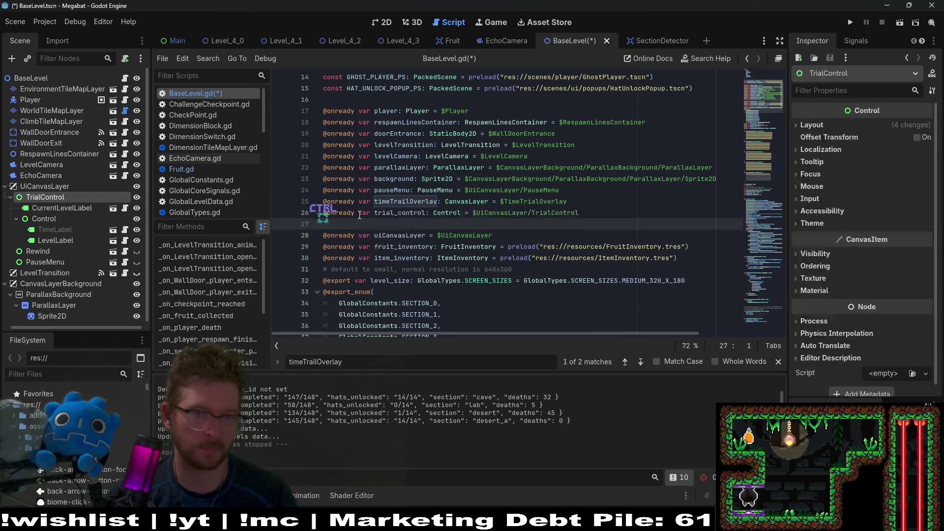
key("BackSpace")
double_click(409, 214)
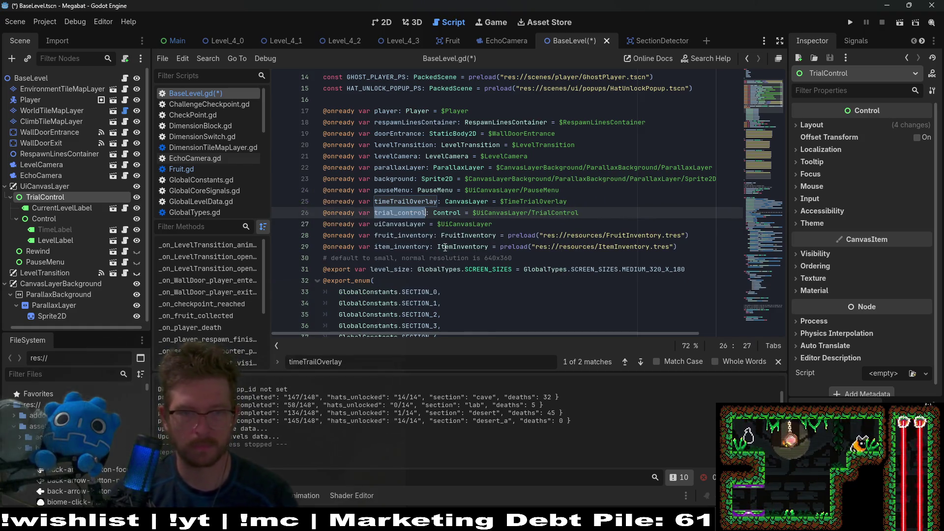
type("timeTrailOve")
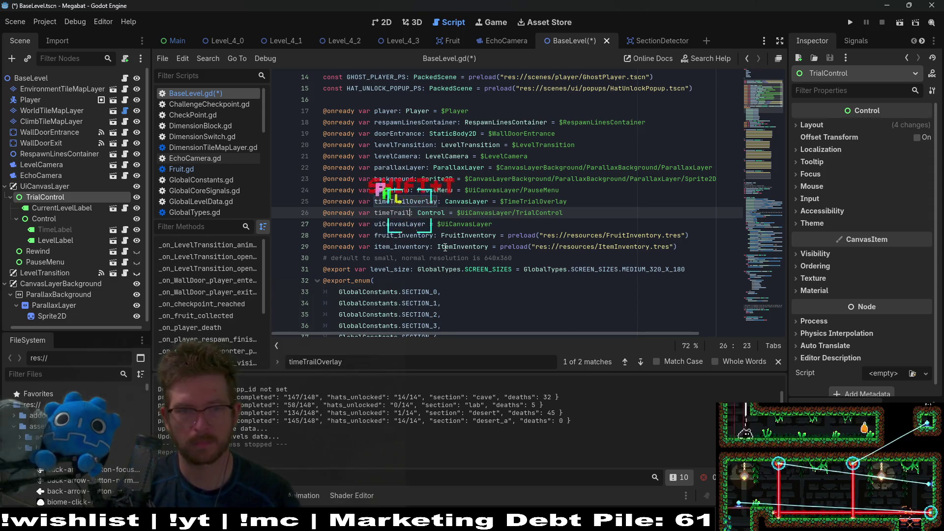
type("rlay")
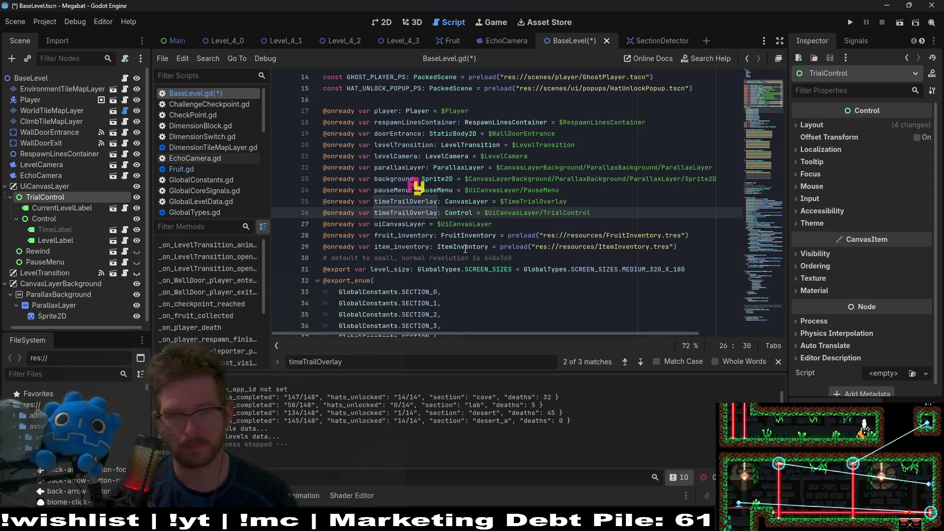
left_click(588, 201)
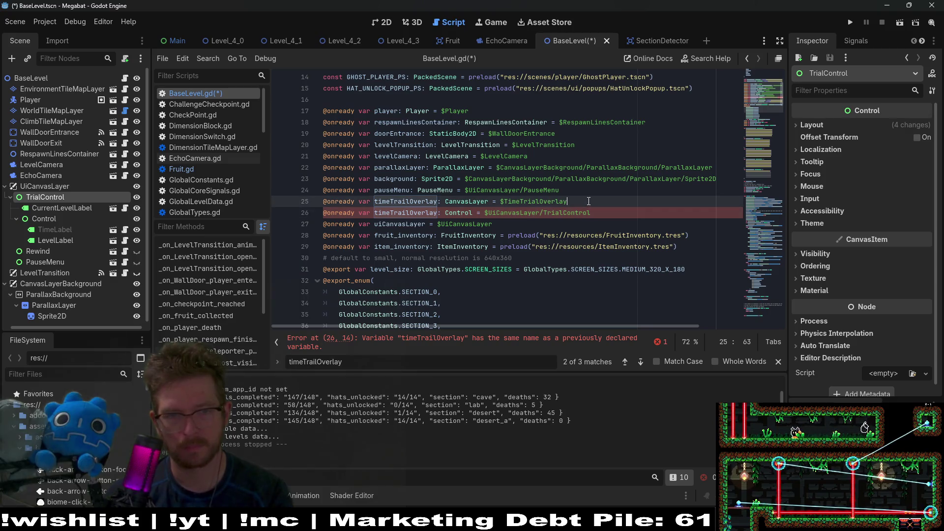
key("BackSpace")
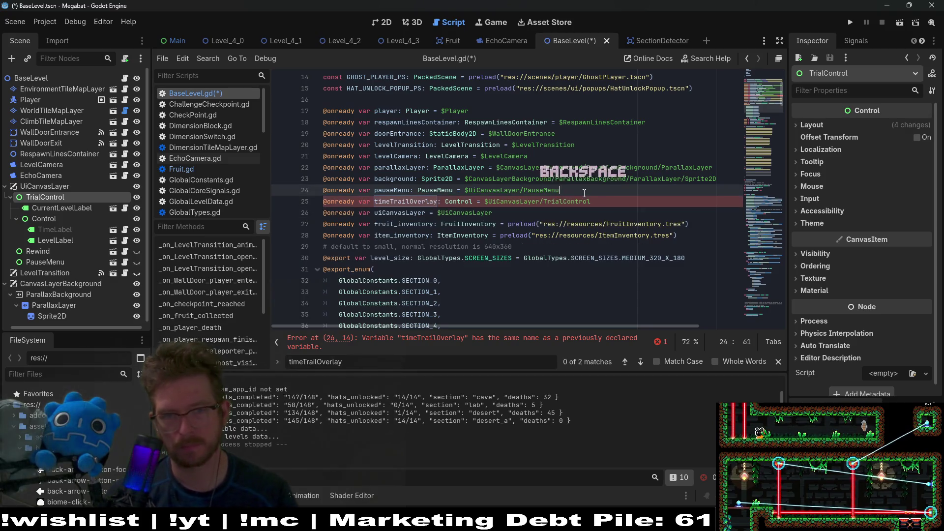
key("ctrl+s")
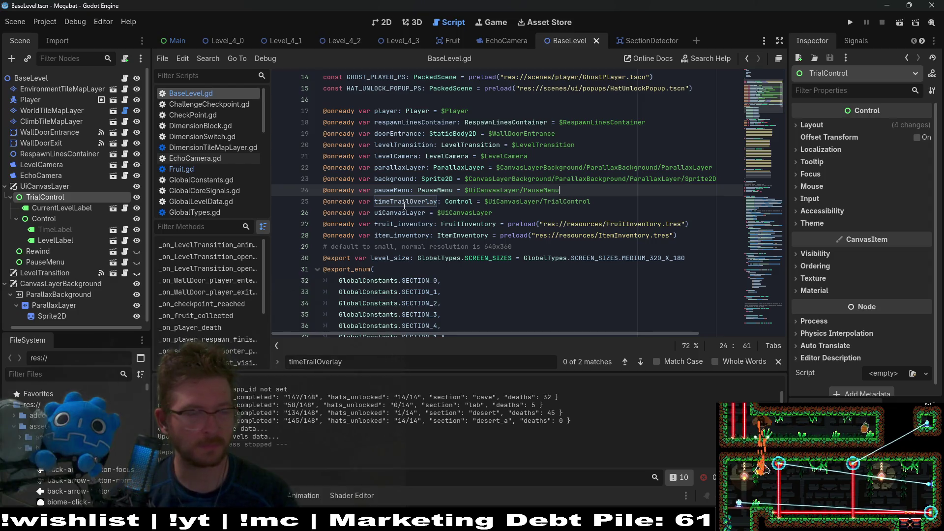
double_click(404, 201)
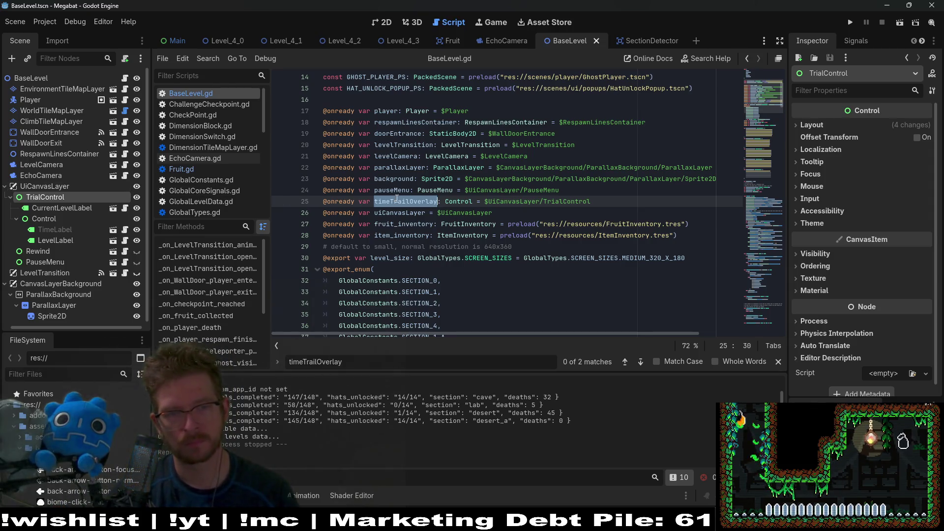
Locate the timeTrailOverlay.hide() call on line 269, then run the project.
key("ctrl+f")
key("Return")
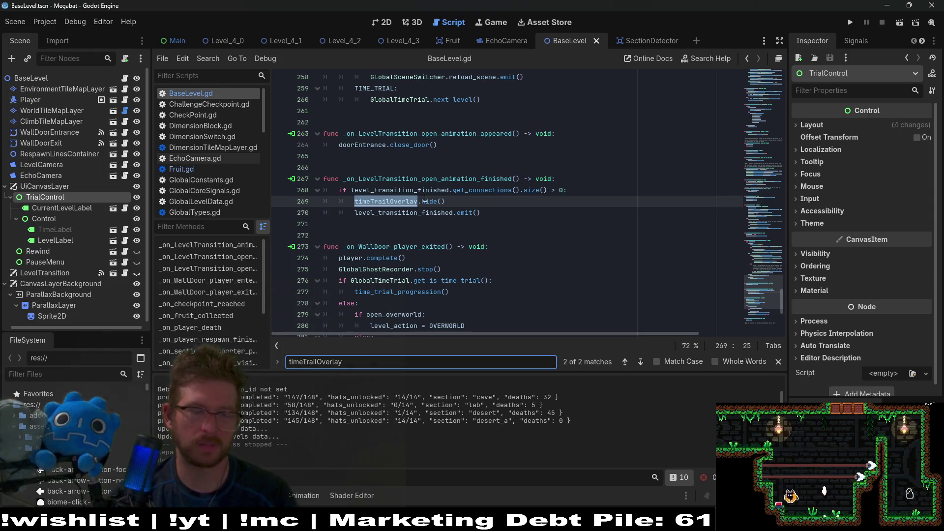
double_click(376, 199)
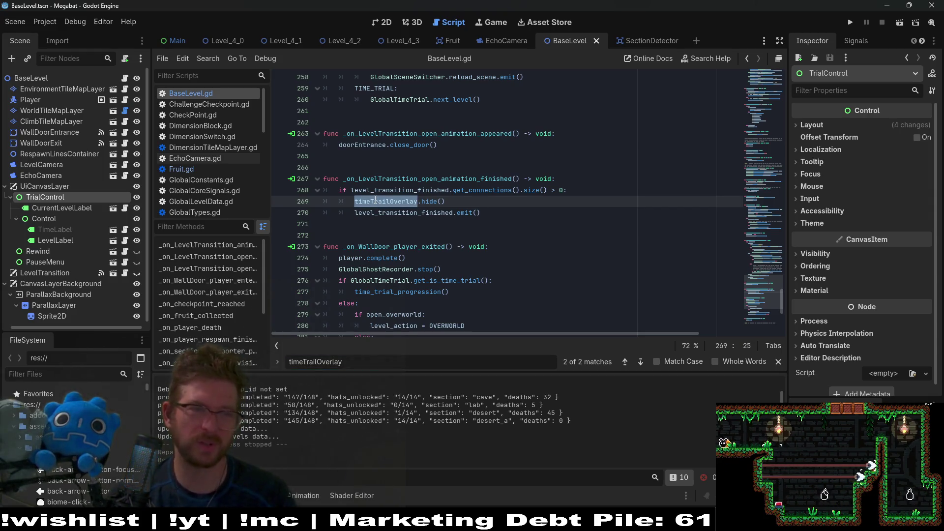
left_click(554, 156)
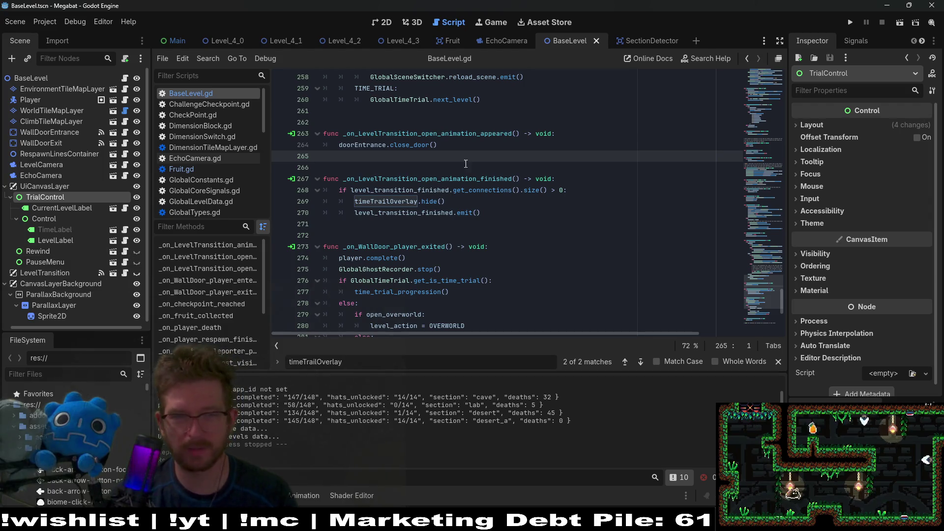
left_click(452, 202)
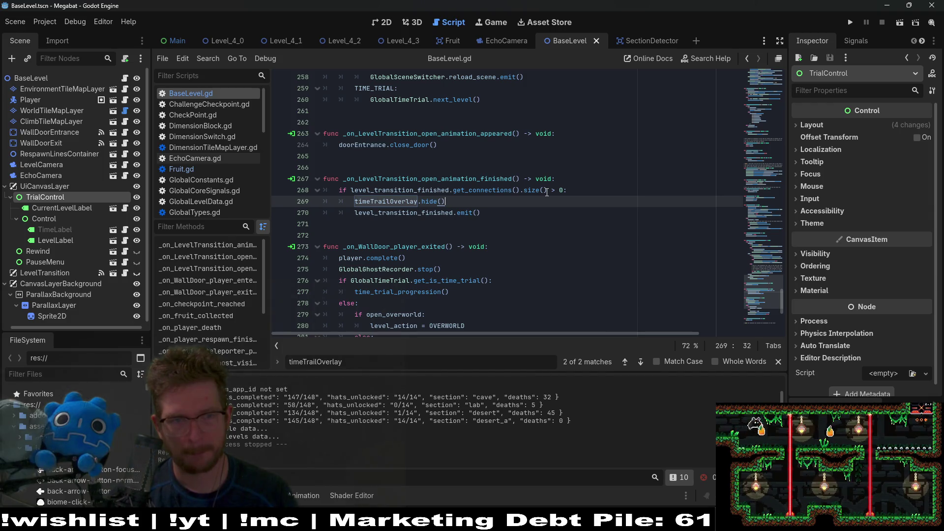
left_click(577, 189)
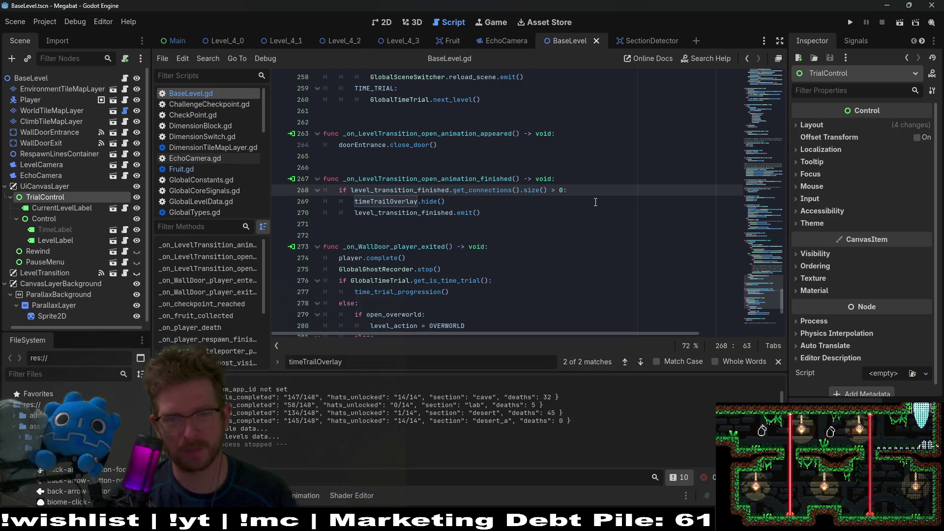
left_click(494, 205)
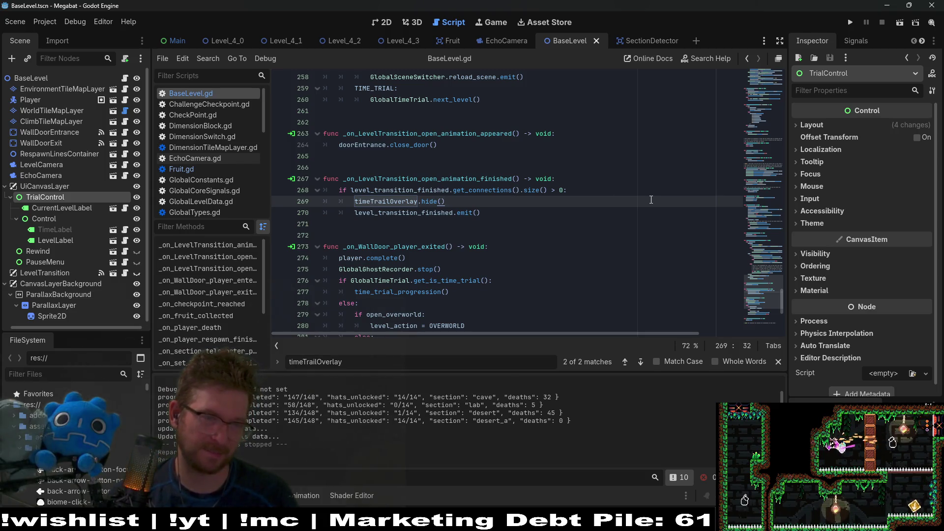
left_click(851, 23)
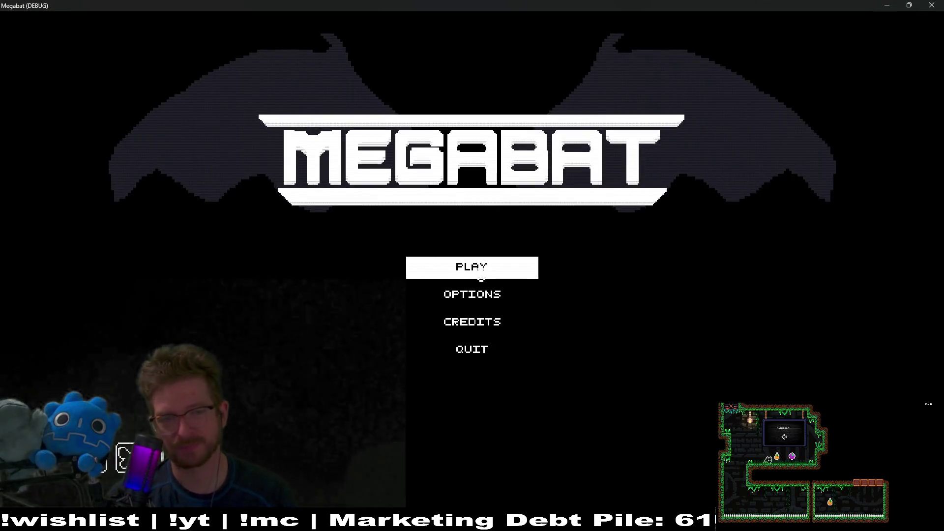
Enter a level with the first profile, pause it, and close the game window.
left_click(457, 267)
left_click(453, 154)
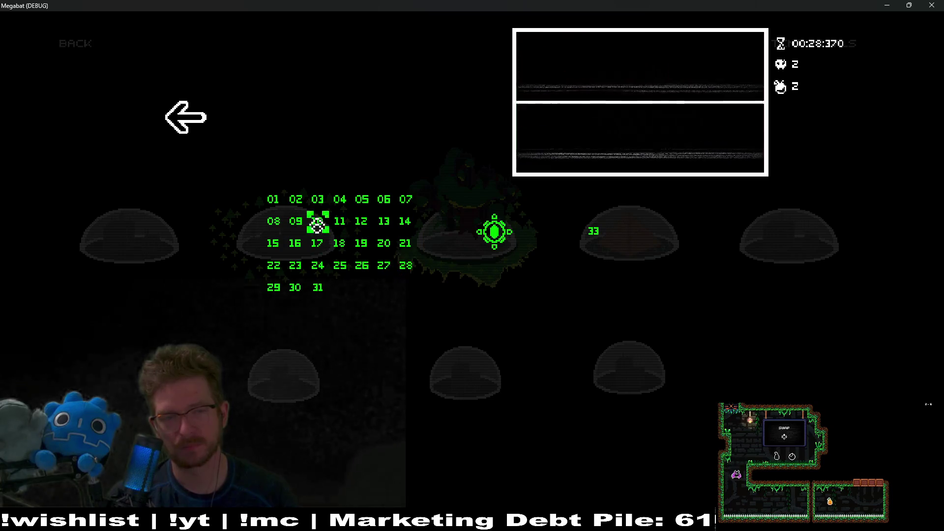
key("Return")
key("Escape")
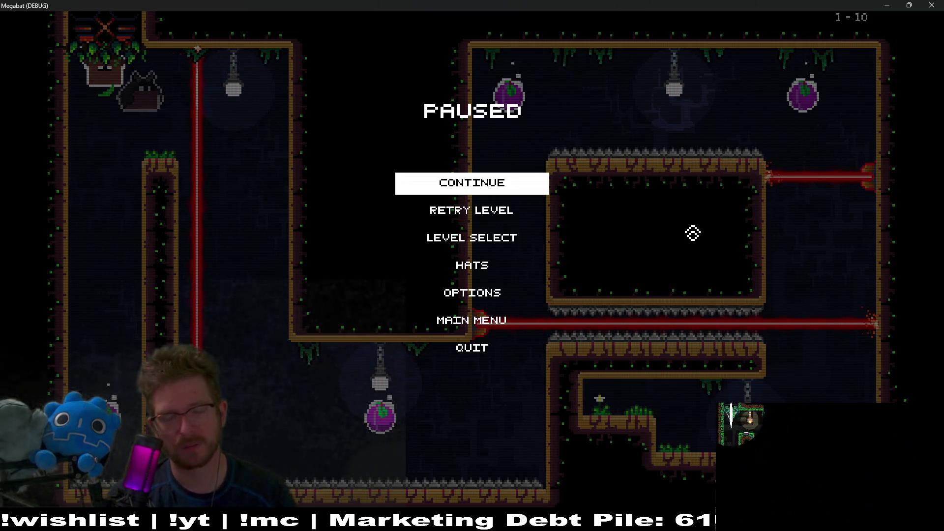
key("Down")
key("Down")
key("Up")
key("Up")
key("Down")
key("Down")
key("Down")
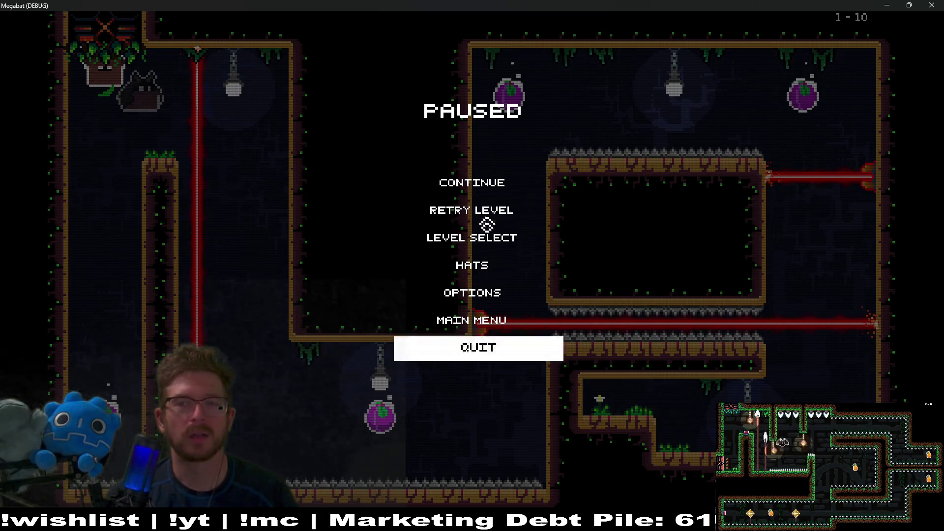
key("Down")
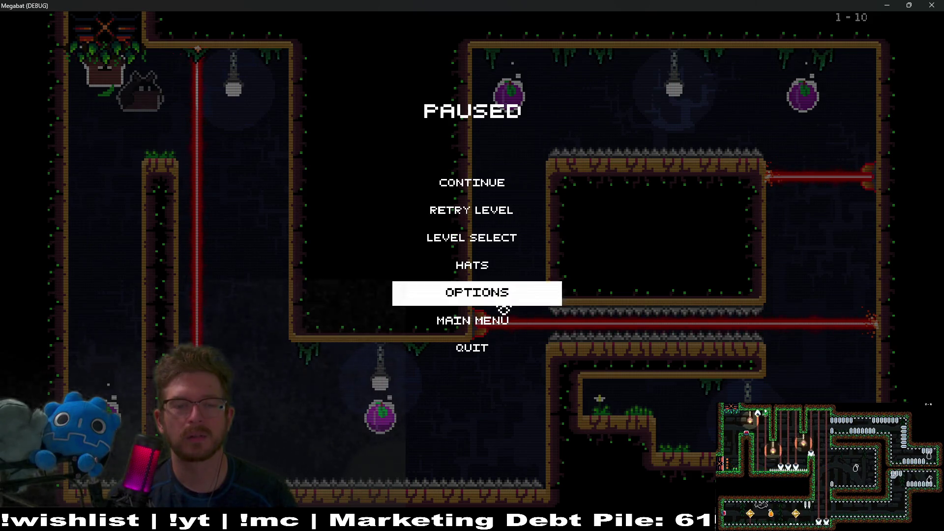
left_click(937, 6)
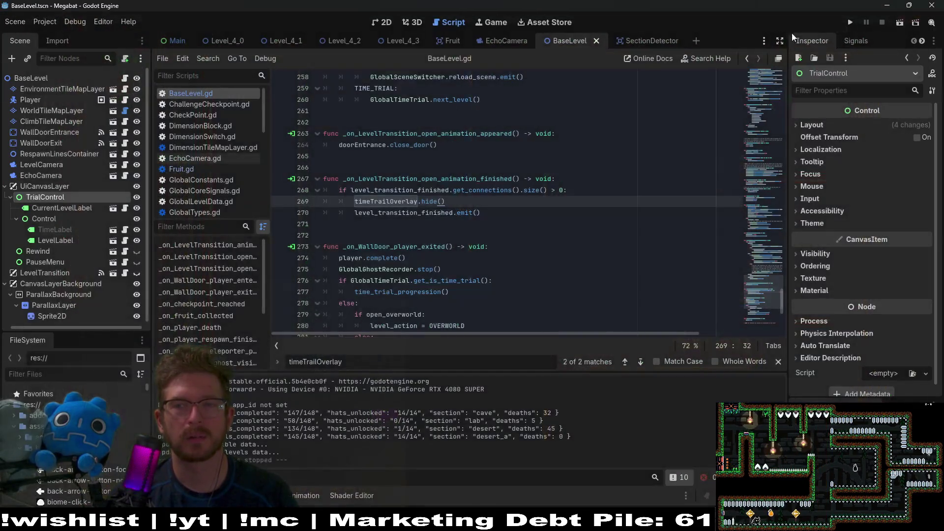
Relaunch the game and reach Time Trials through the first profile.
left_click(850, 23)
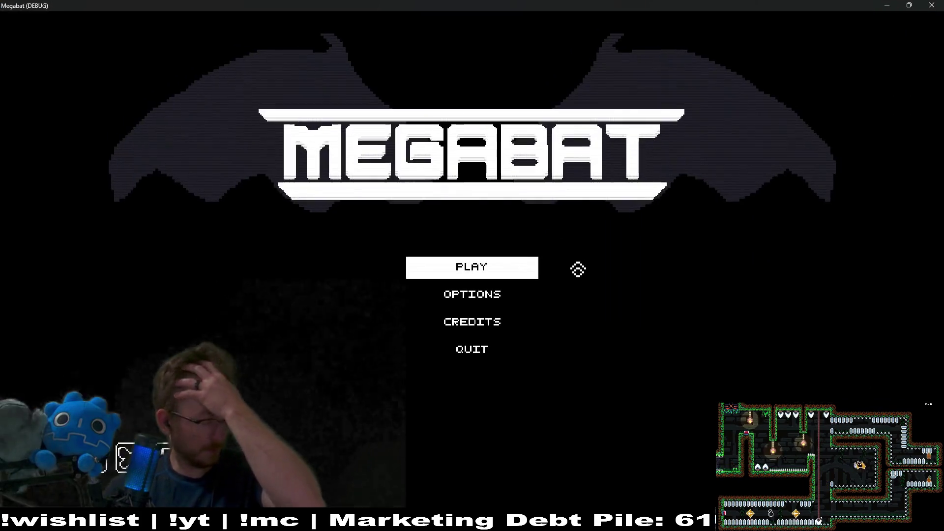
left_click(490, 273)
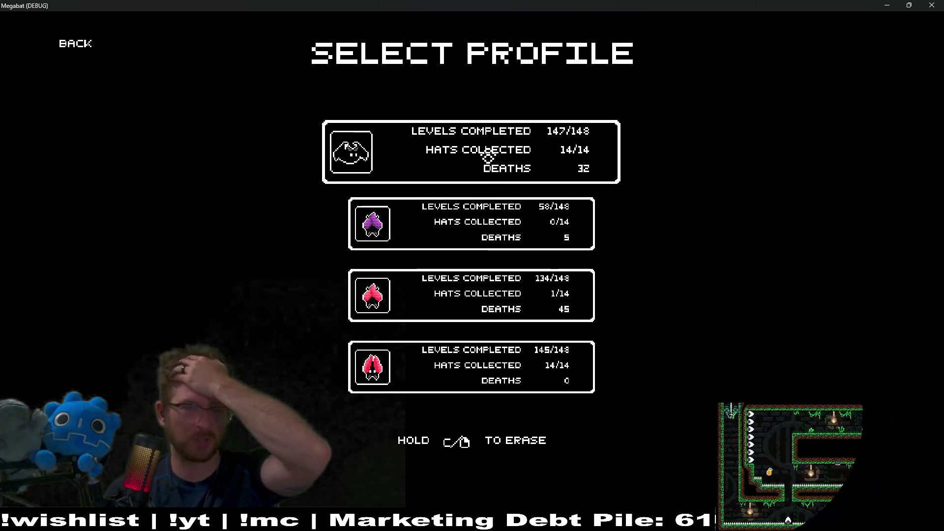
left_click(75, 43)
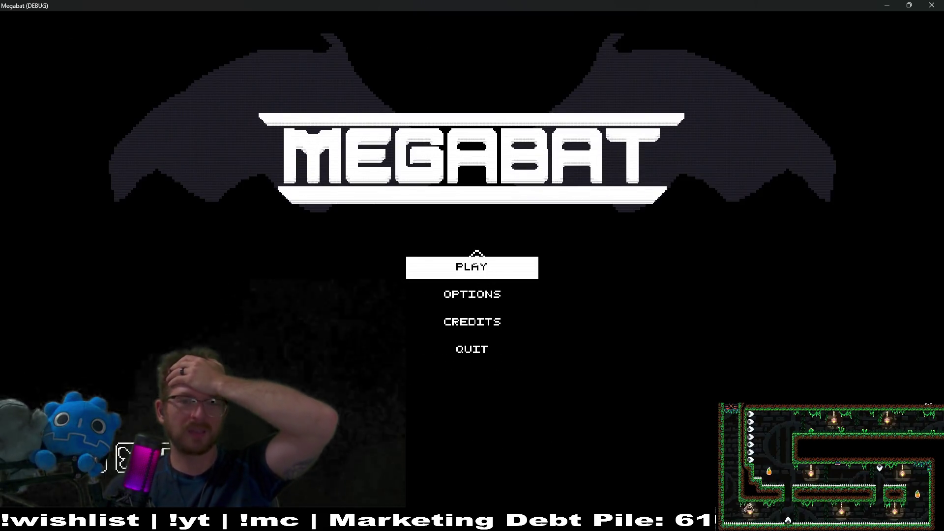
left_click(475, 265)
left_click(485, 179)
left_click(815, 49)
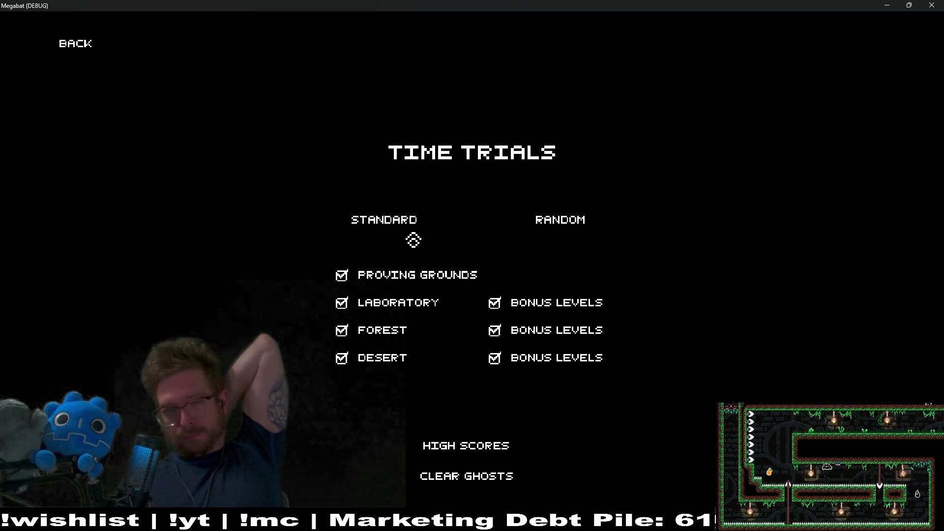
Start the Standard time trial and play through to level 3 of 143, then pause.
left_click(447, 158)
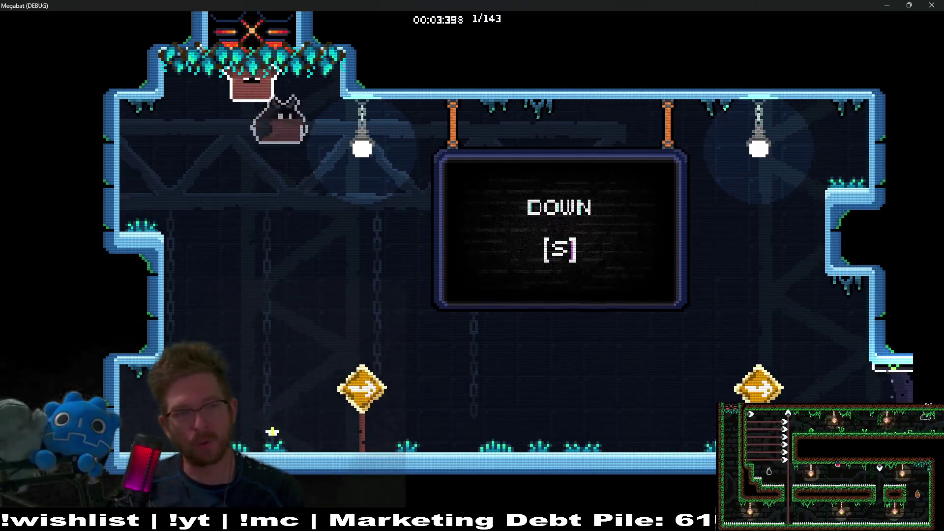
key("s")
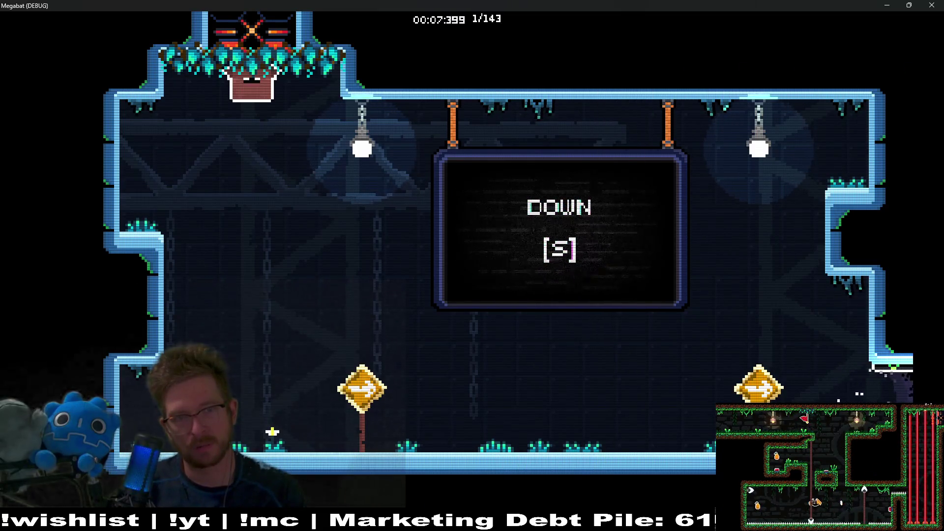
key("s")
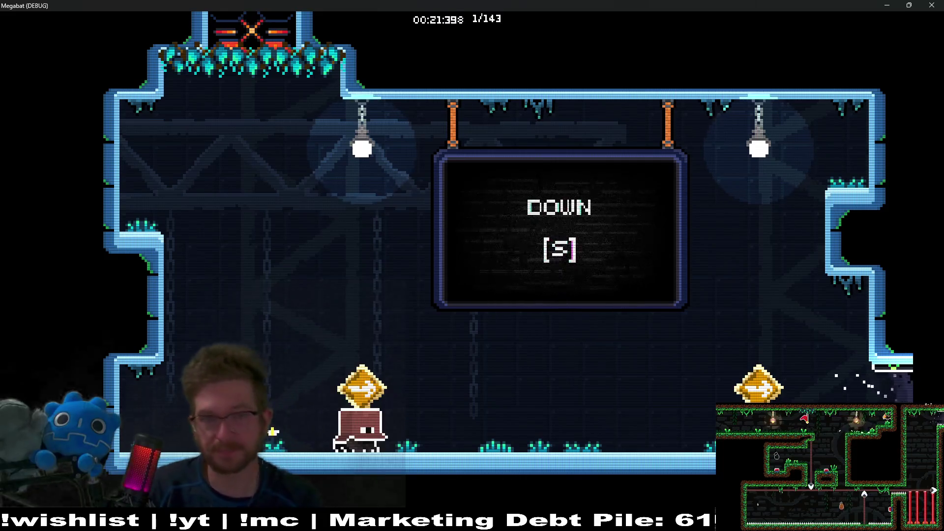
key("Escape")
key("Escape")
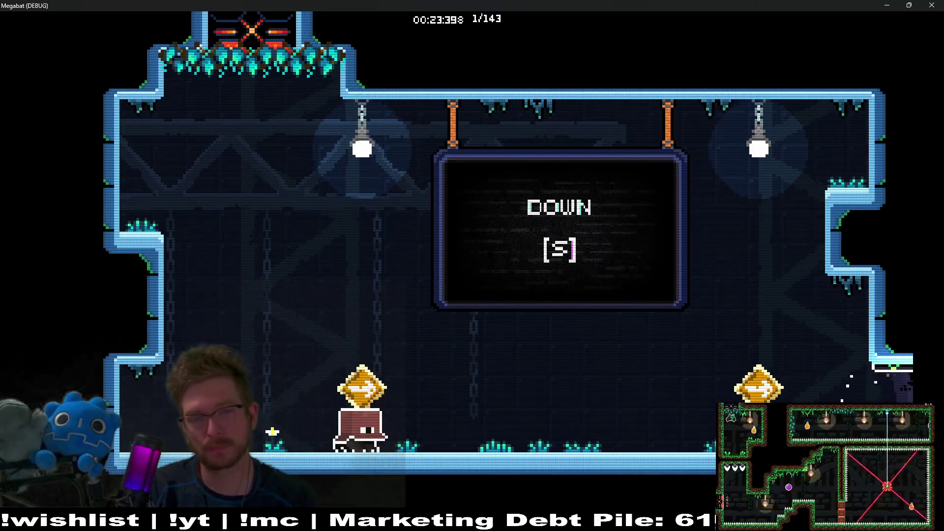
key("d")
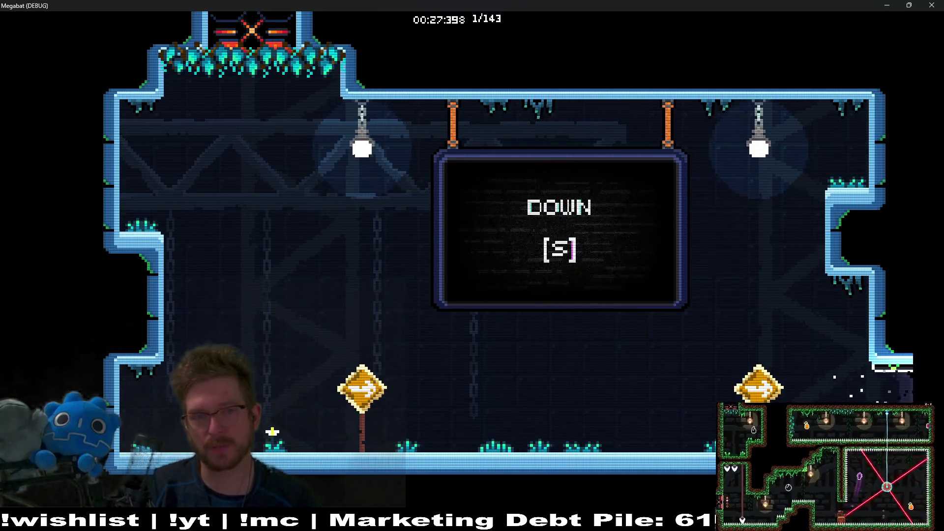
key("s")
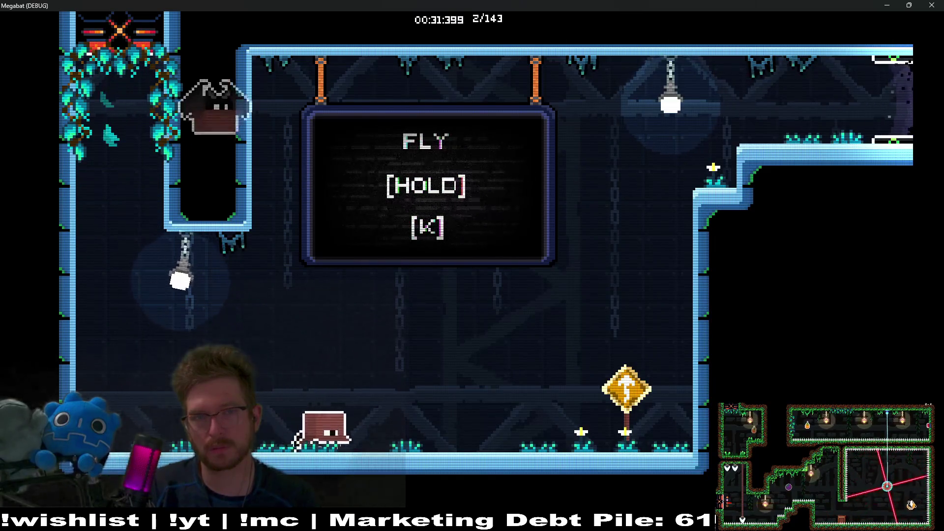
key("Escape")
key("Escape")
key("k")
key("d")
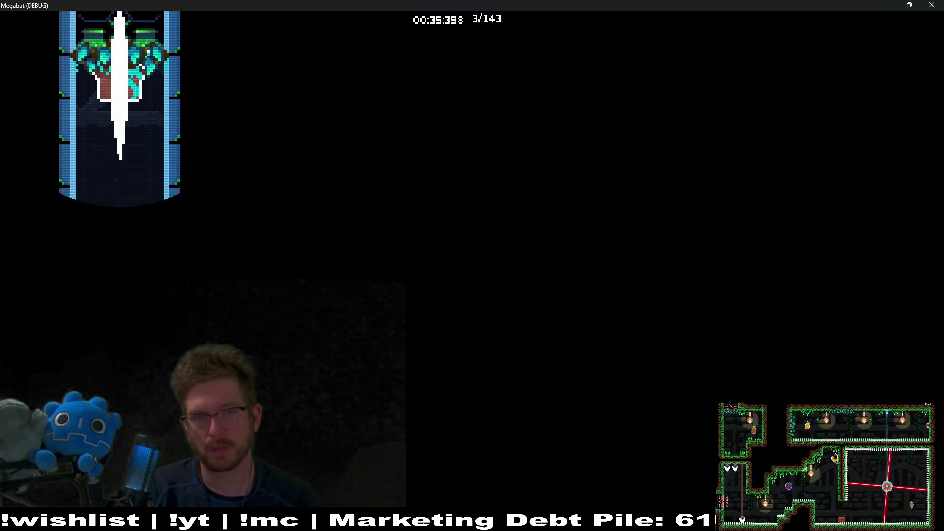
key("Escape")
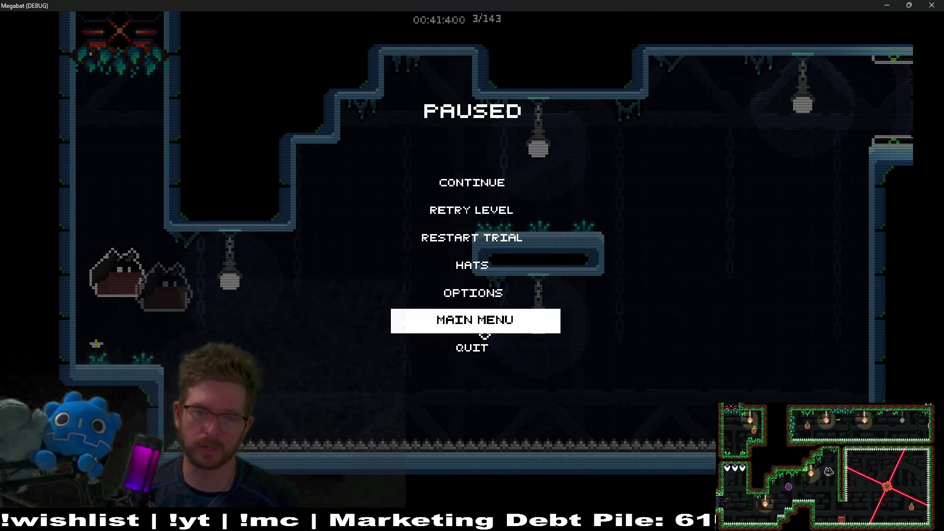
Return to the main menu and start level 2-1 with the first profile.
left_click(482, 331)
left_click(473, 267)
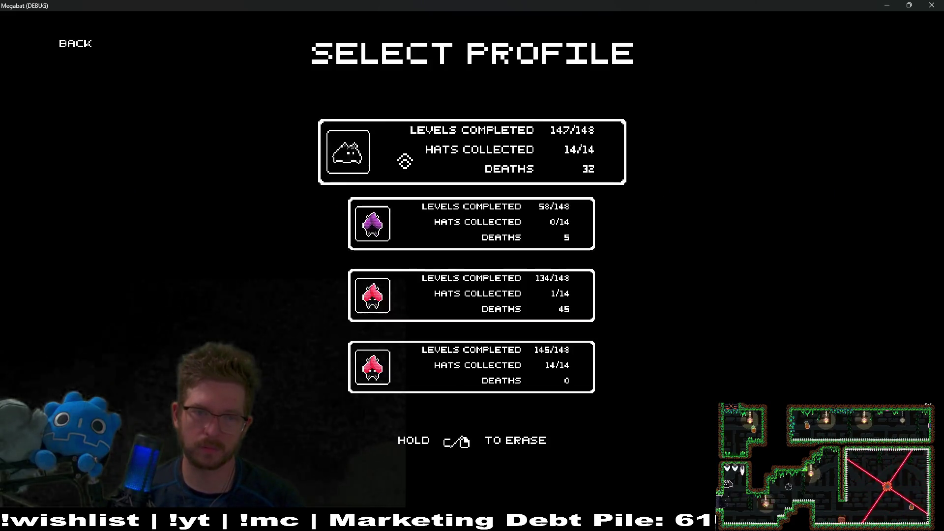
left_click(472, 153)
left_click(287, 212)
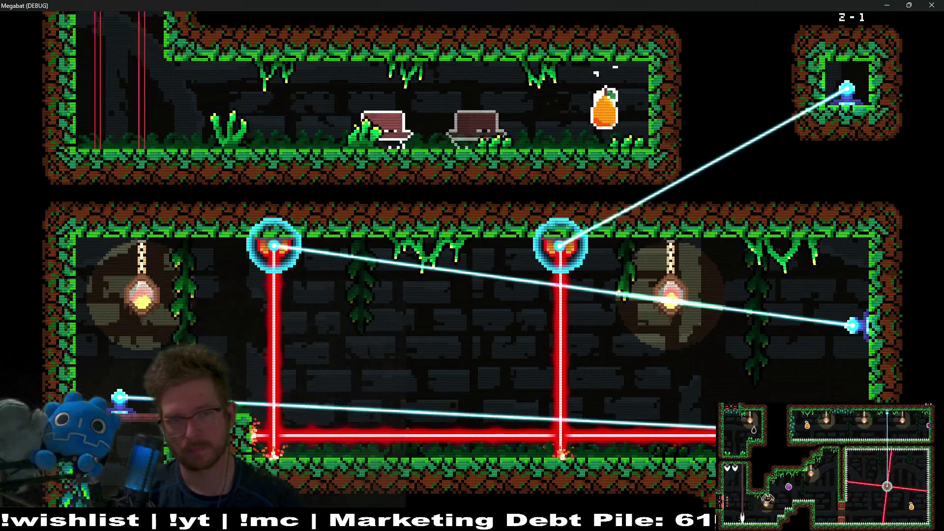
Pause level 2-1, close the game, and switch to the Obsidian notes.
key("Escape")
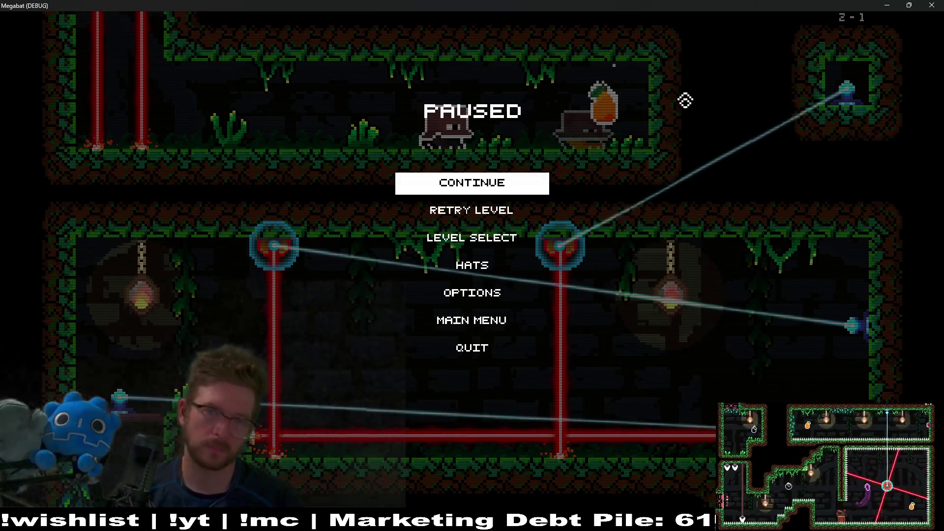
left_click(932, 5)
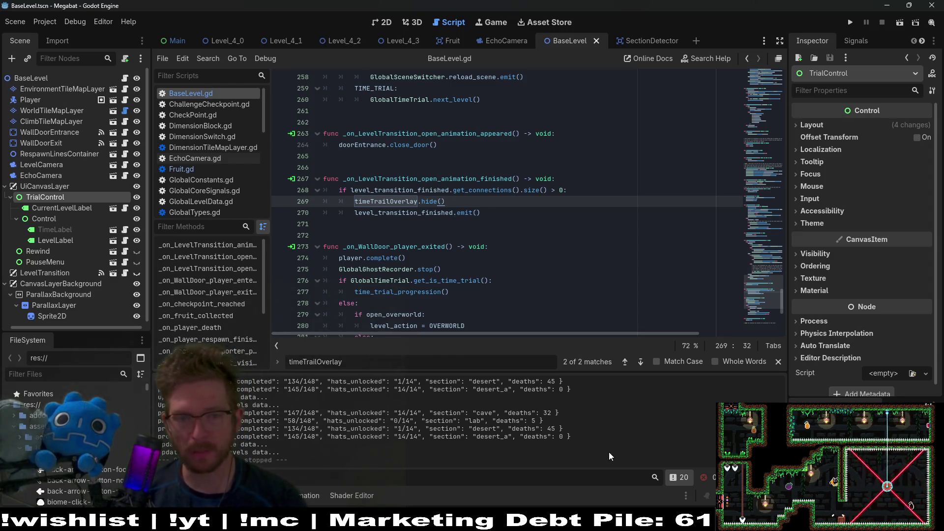
key("alt+Tab")
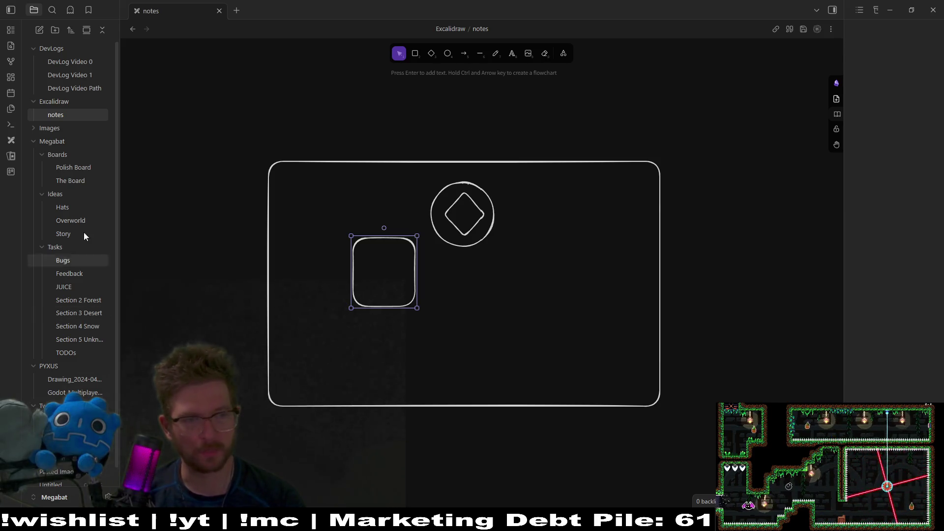
On The Board, note on the ghost-recordings bug card that time trails get mixed with random time trails.
left_click(68, 168)
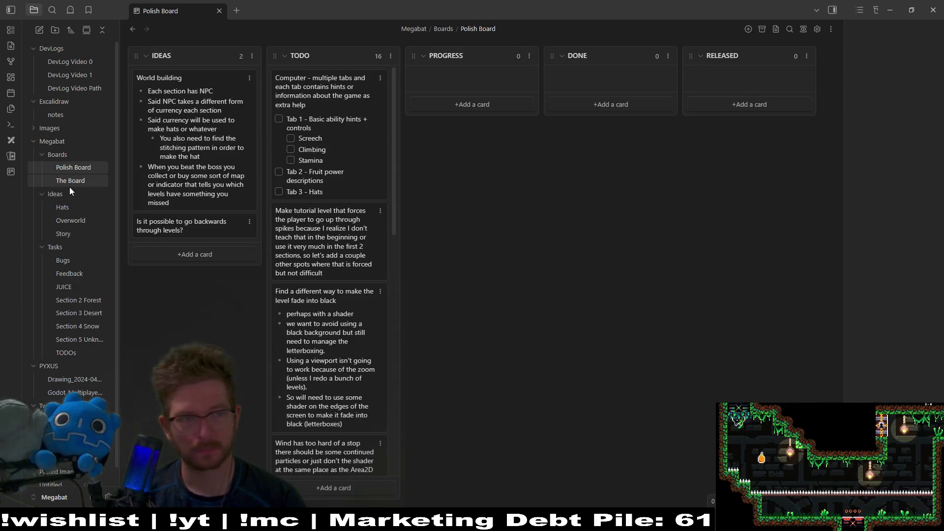
left_click(71, 182)
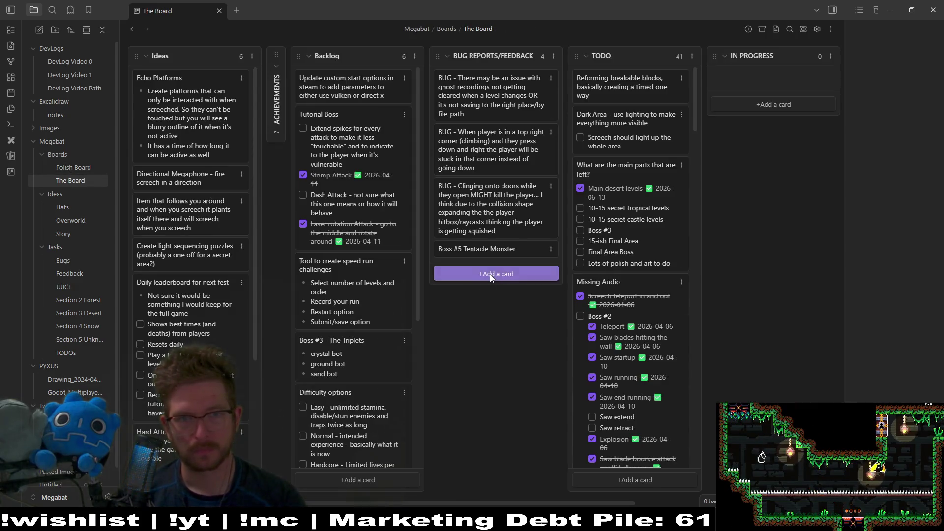
left_click(491, 274)
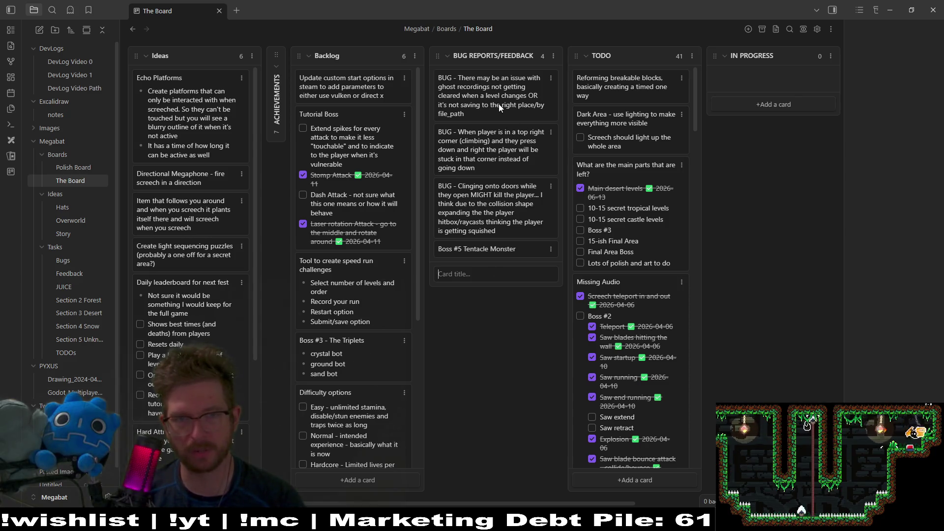
left_click(466, 112)
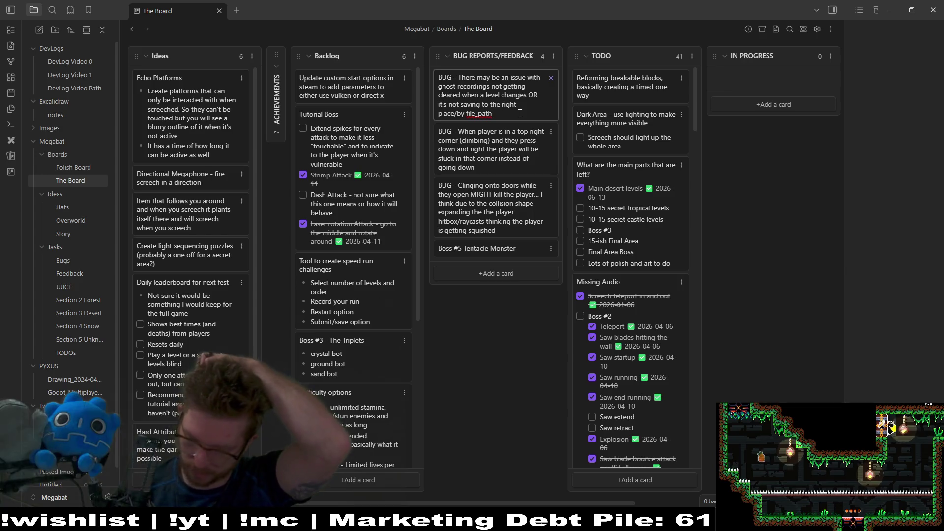
key("BackSpace")
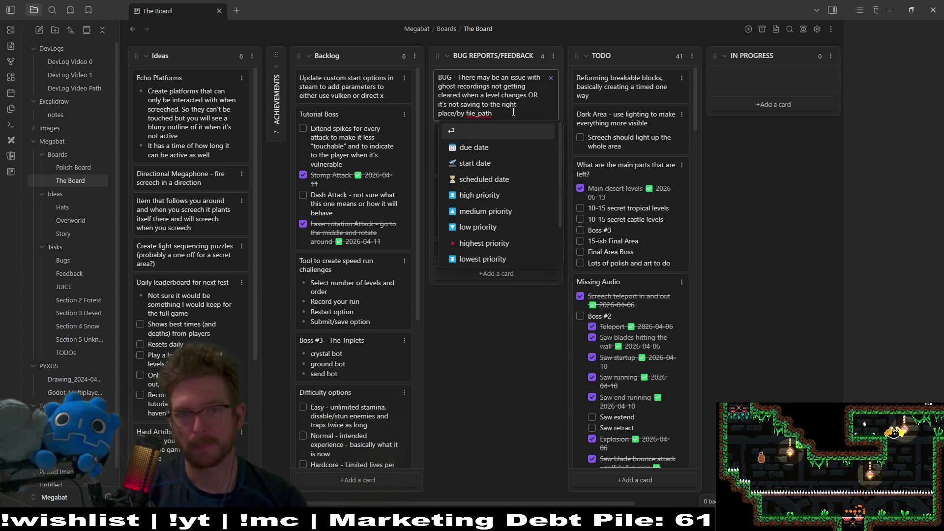
key("Return")
type("Not sure i")
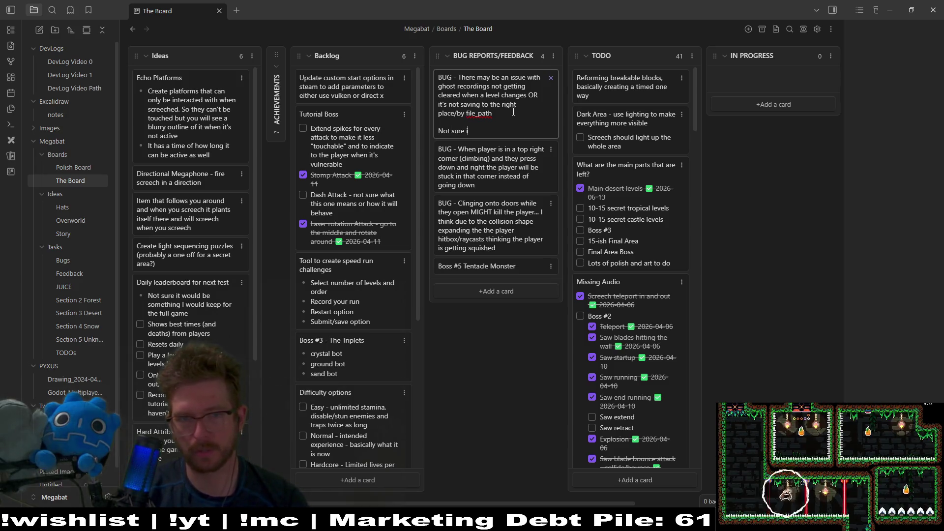
type("f it's relate")
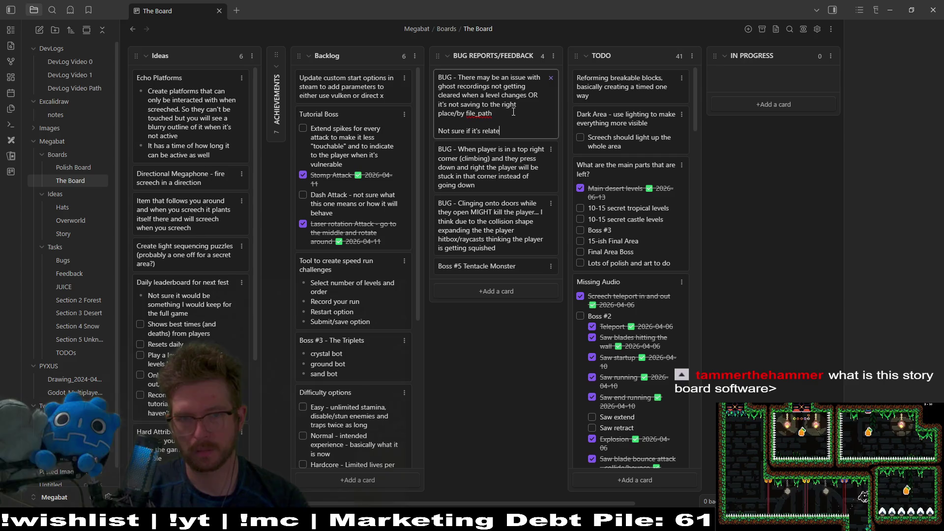
type("d but the")
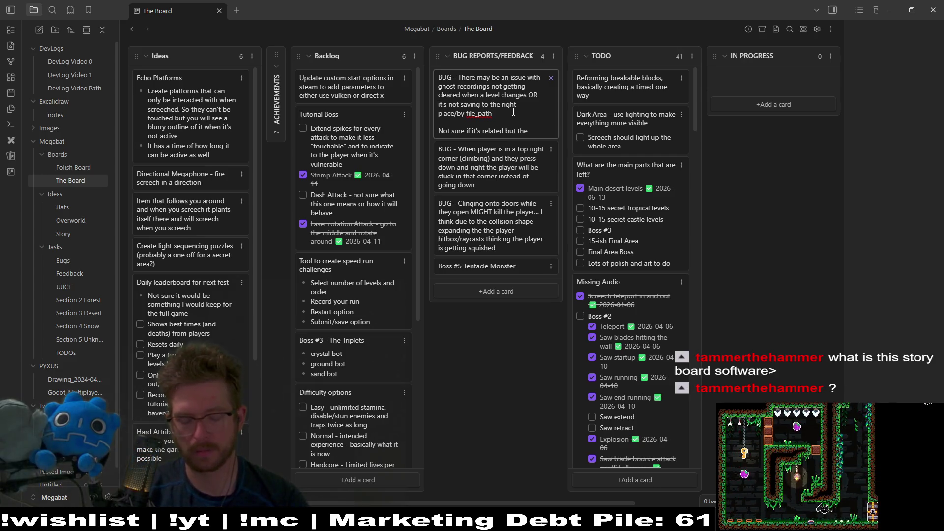
type(" time trails i")
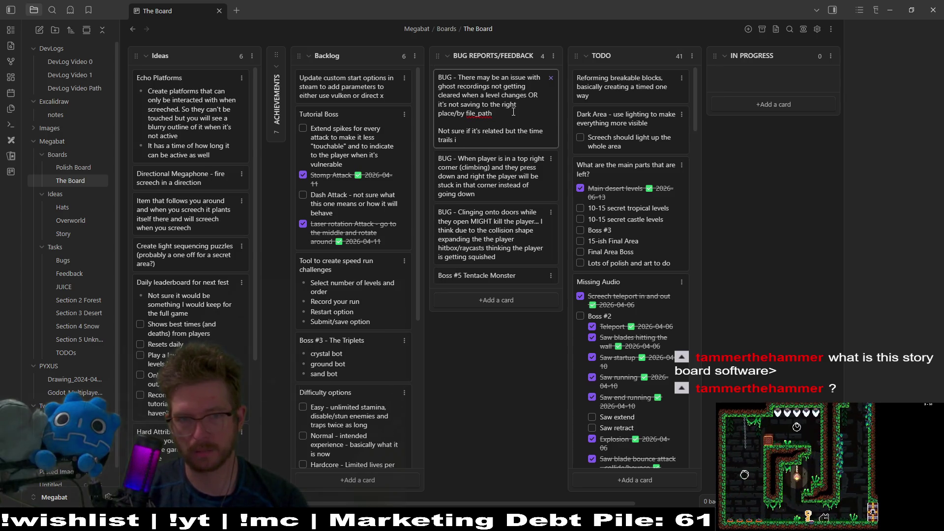
key("BackSpace")
type("is getting mixe")
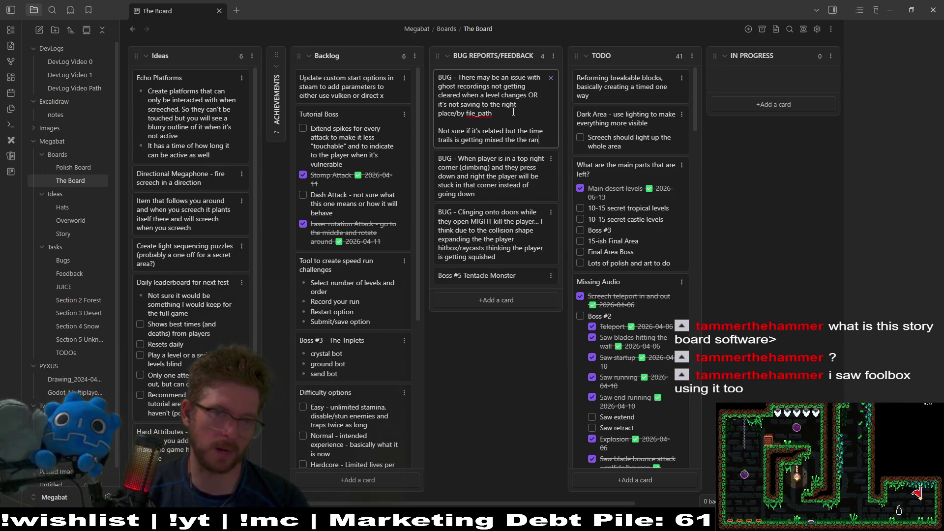
type("d with the ran")
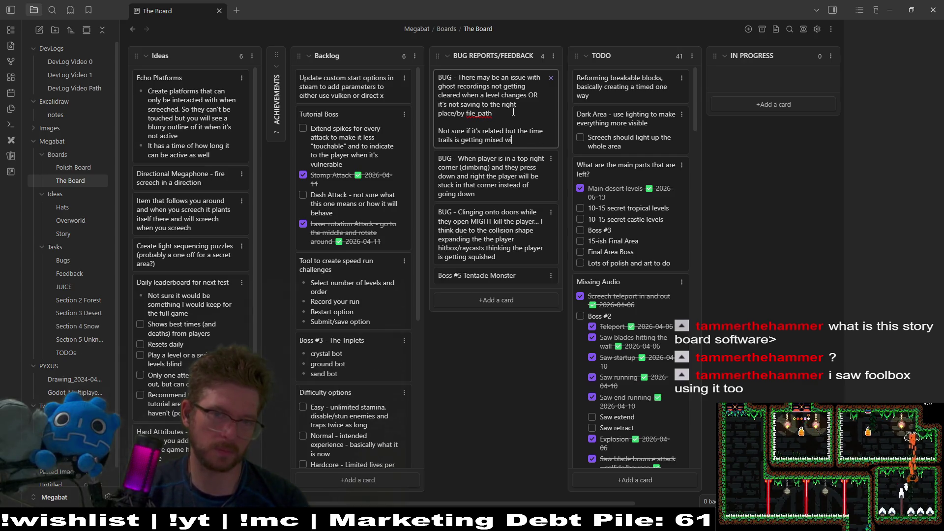
type("dom time")
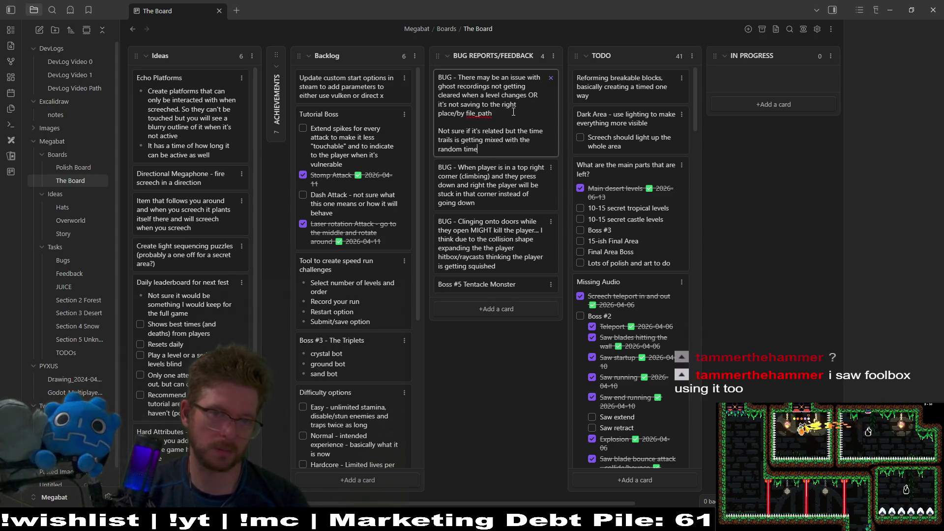
type(" trails")
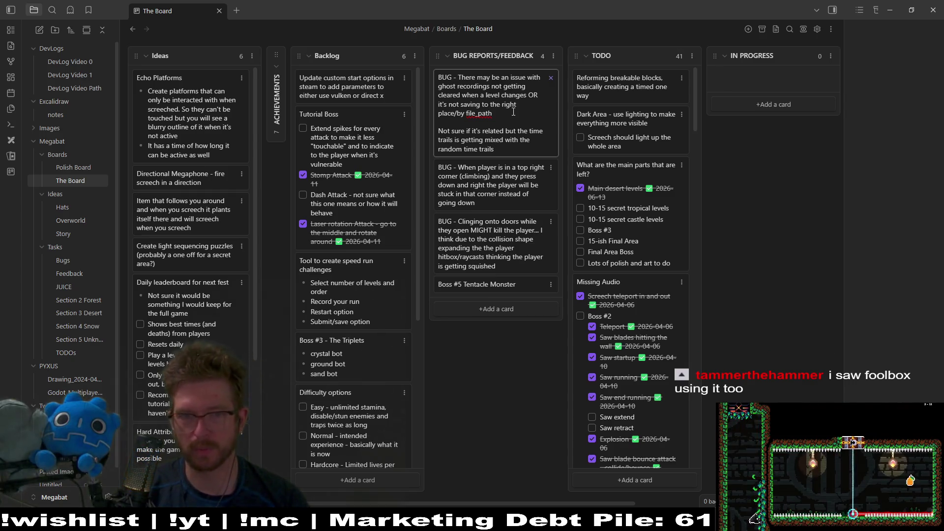
left_click(512, 336)
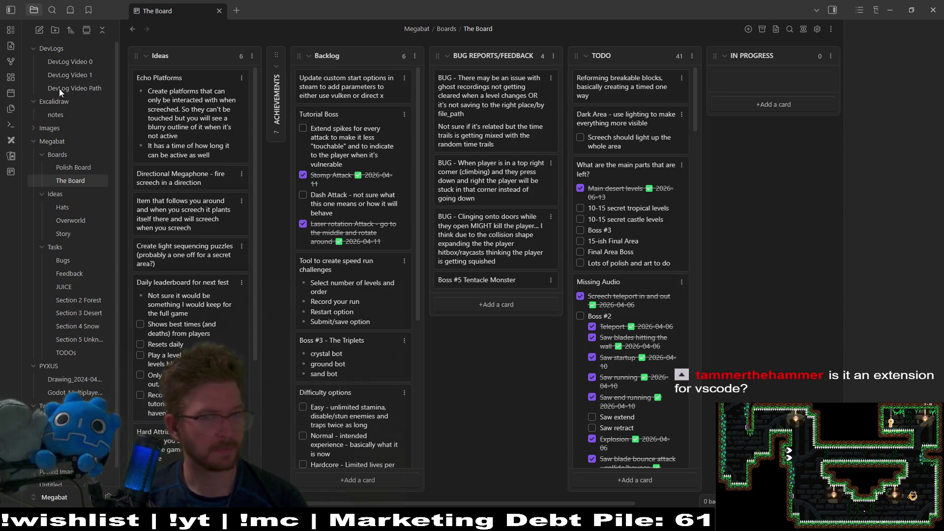
Minimize Obsidian to return to BaseLevel.gd in Godot.
left_click(890, 9)
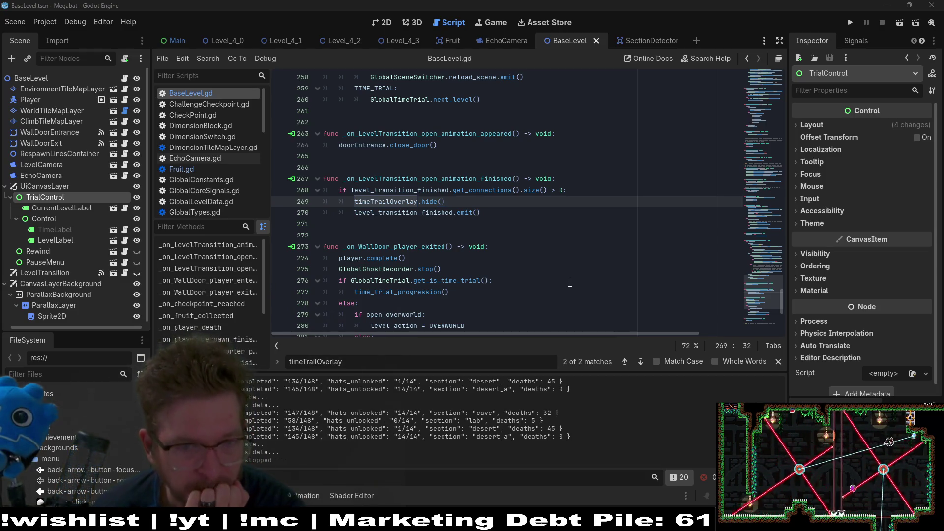
Collapse TrialControl in the Scene dock and switch to BaseLevel's 2D view.
left_click(527, 220)
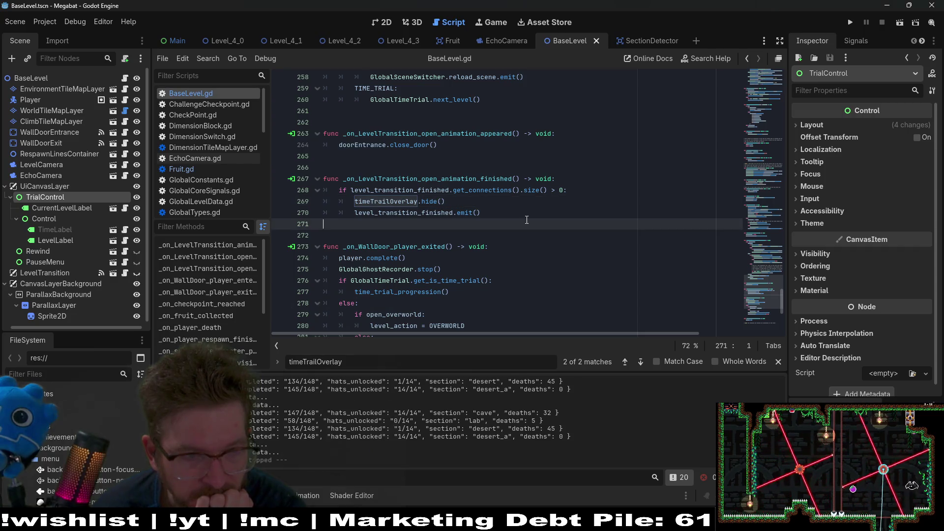
left_click(10, 198)
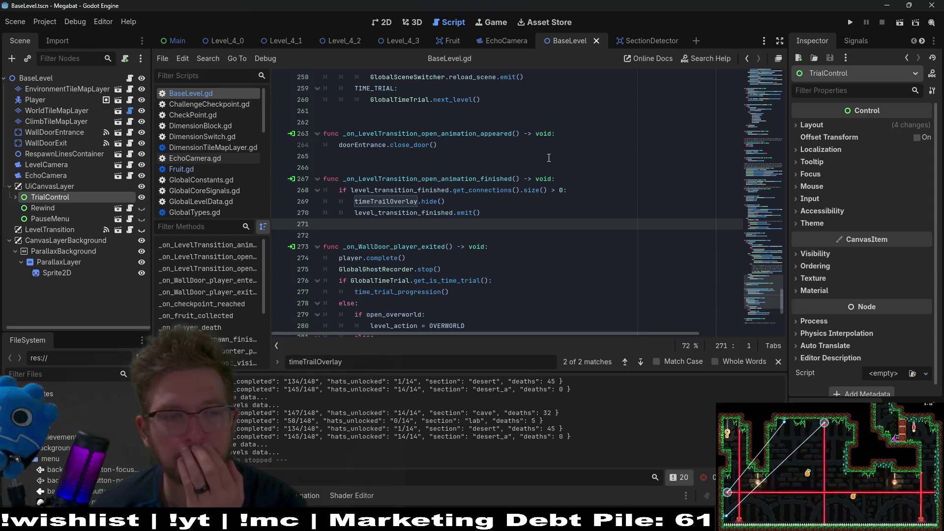
left_click(374, 23)
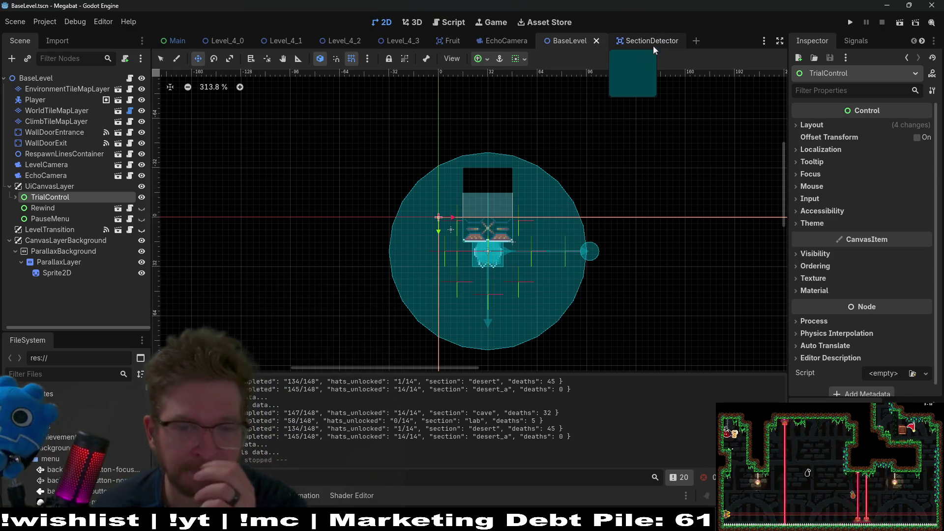
Close the BaseLevel, EchoCamera, SectionDetector and Fruit scene tabs.
middle_click(577, 40)
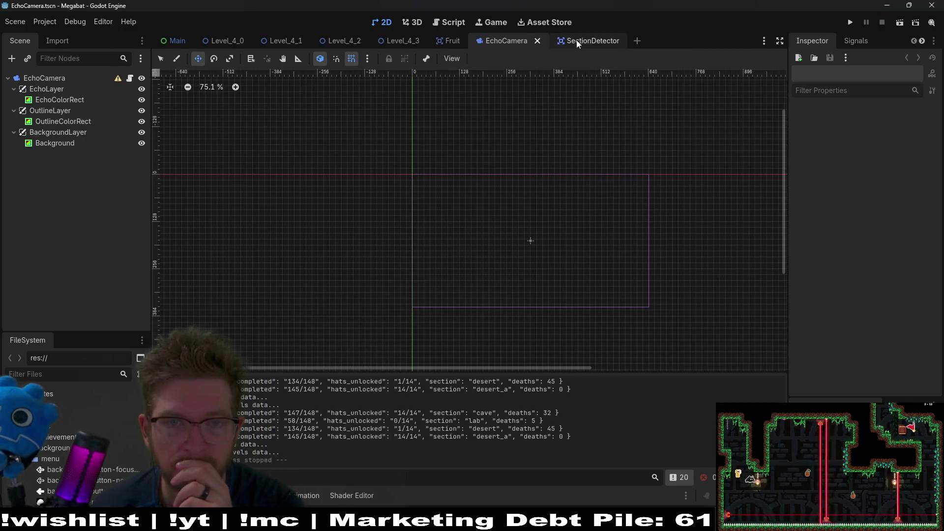
middle_click(506, 43)
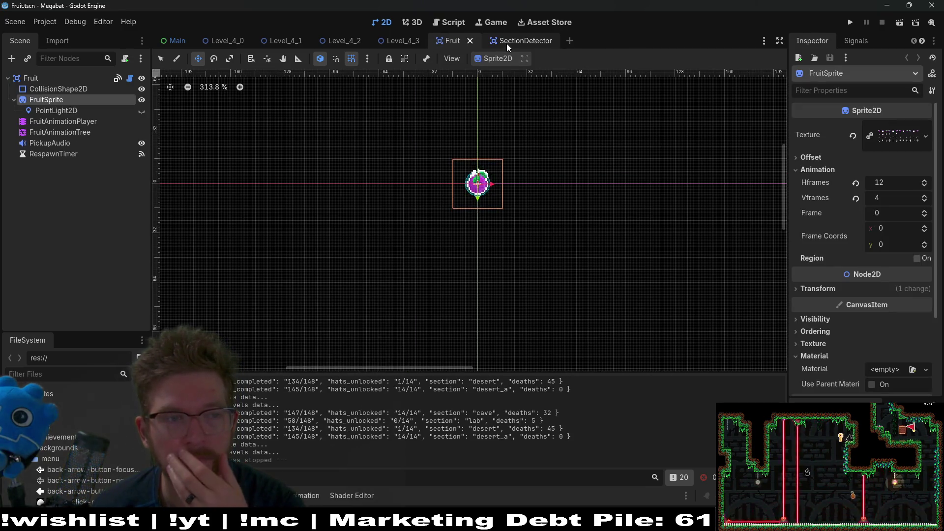
middle_click(506, 44)
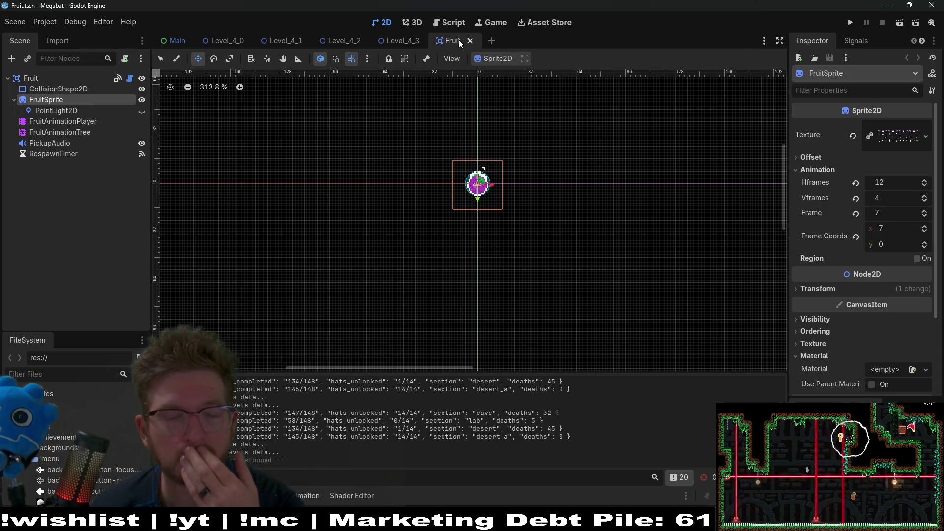
middle_click(458, 39)
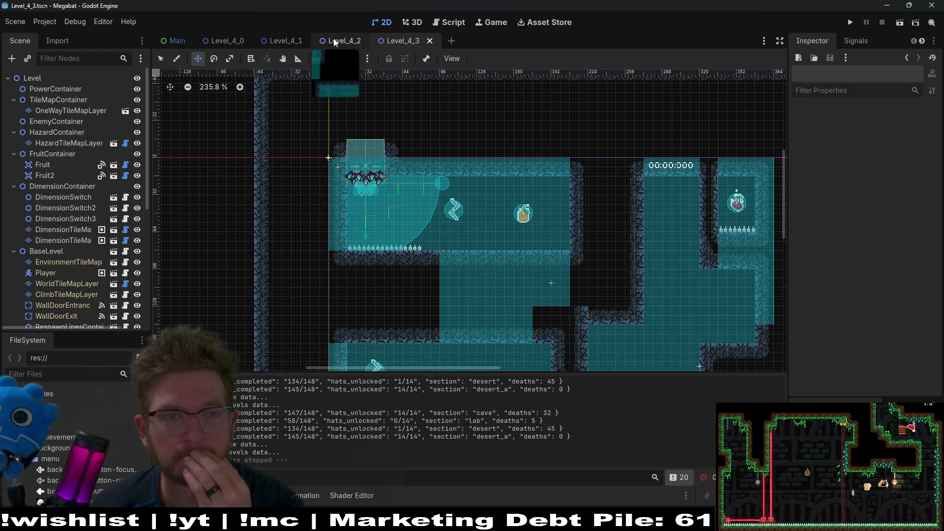
Review Level_4_1 and Level_4_2, then switch to Level_4_3 and select its HazardTileMapLayer.
left_click(333, 39)
left_click(280, 43)
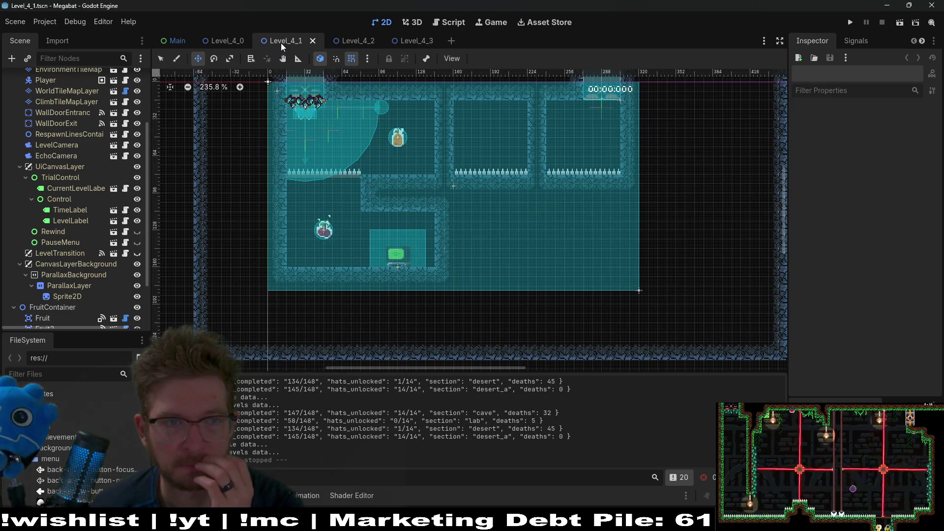
left_click(349, 39)
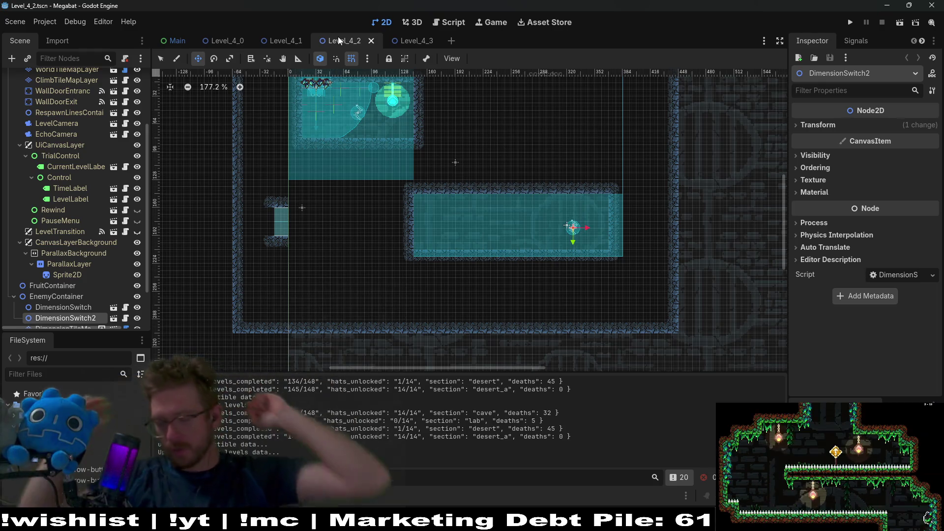
left_click(412, 41)
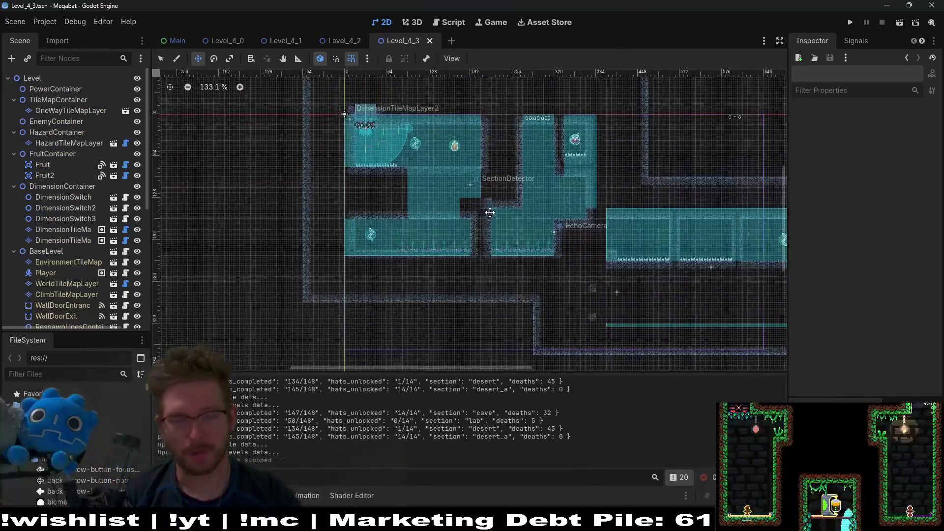
left_click(69, 143)
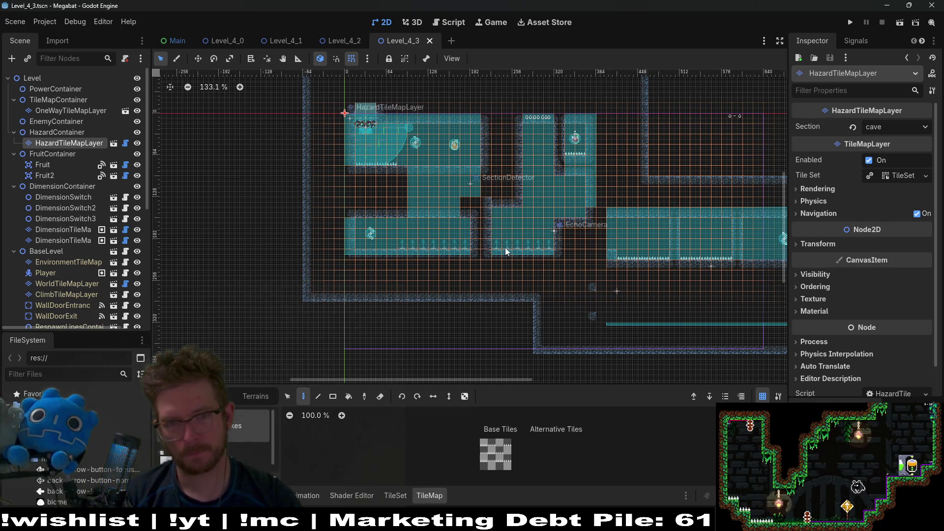
Erase the spikes in Level_4_3's lower-left room and save the scene.
scroll(506, 251, "up", 9)
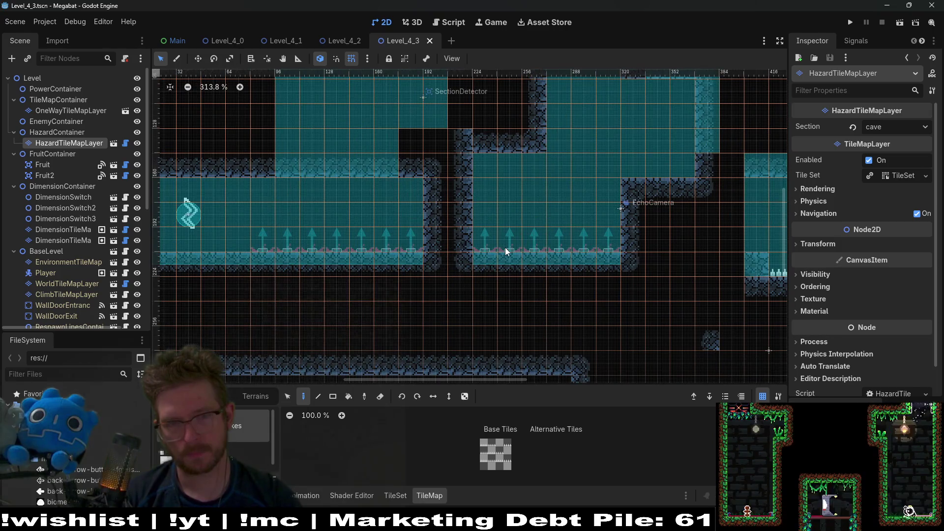
scroll(492, 276, "up", 4)
scroll(486, 286, "down", 6)
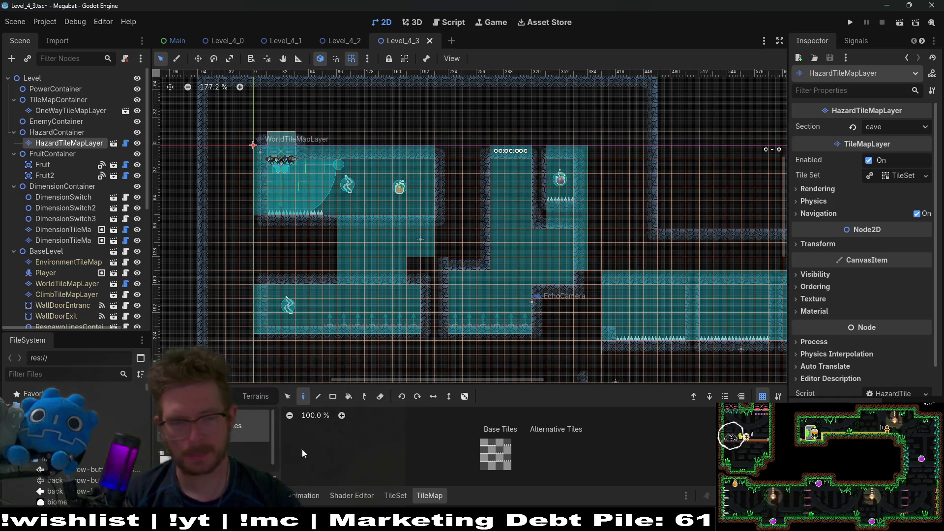
left_click(260, 396)
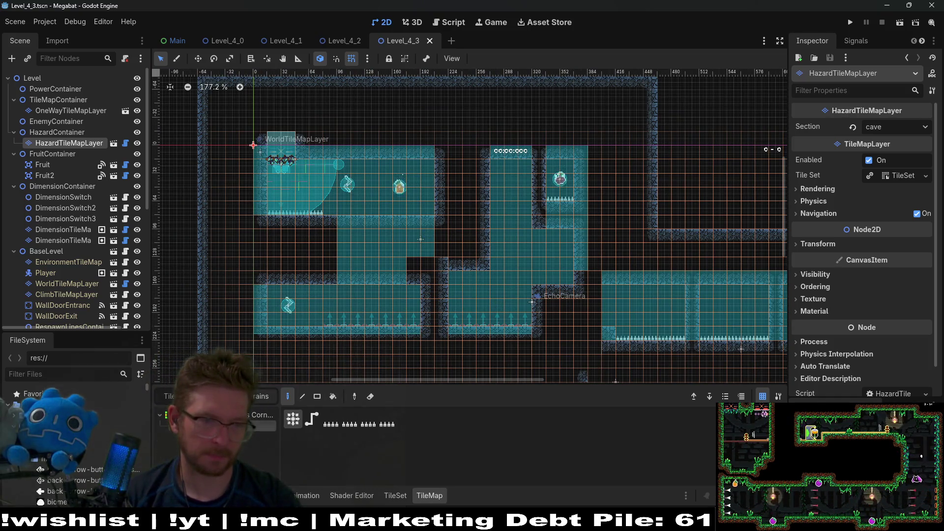
right_click(400, 315)
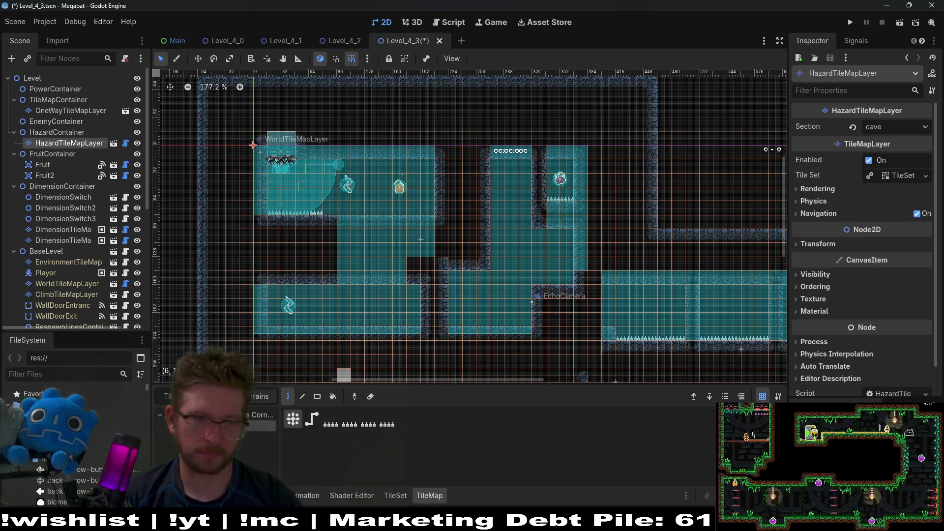
key("ctrl+s")
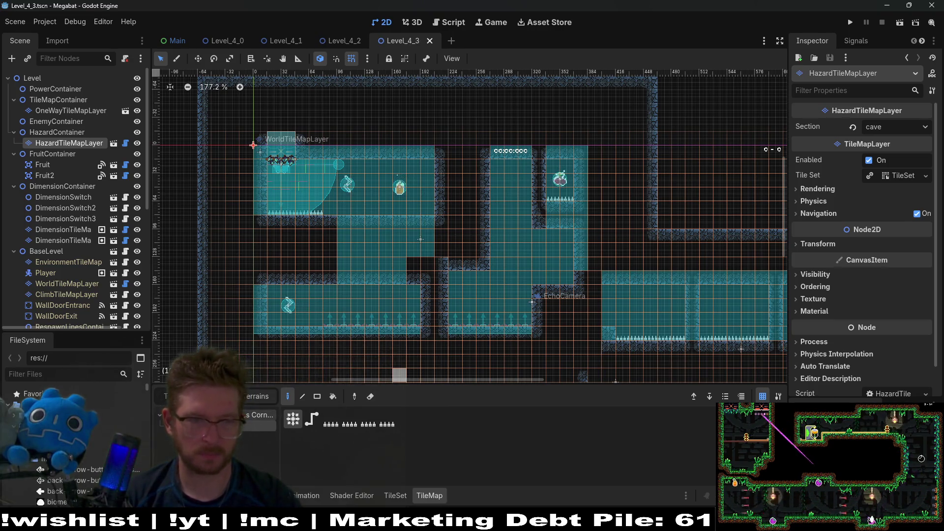
With the VineSpike scene tile, trim the lower-middle room's spikes and paint spikes on an upper floor.
left_click(168, 396)
left_click(167, 455)
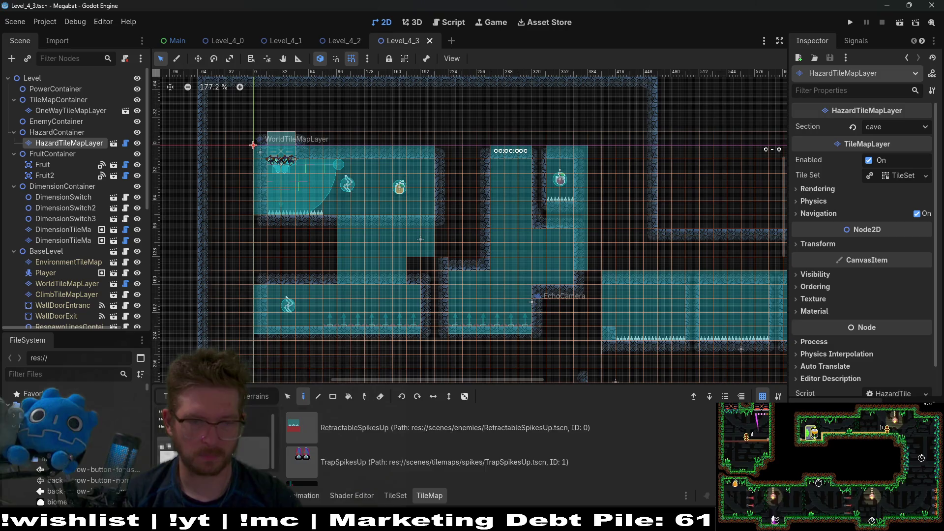
left_click(359, 452)
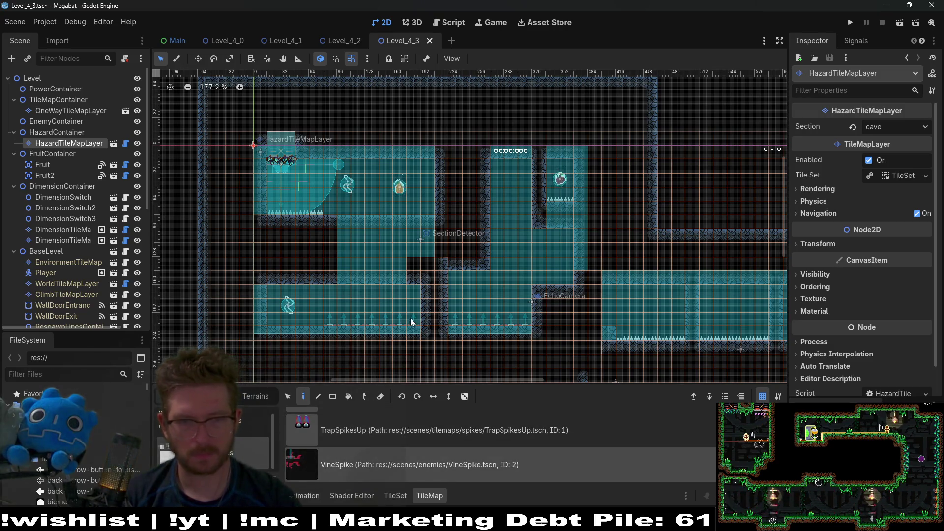
left_click(468, 326)
right_click(459, 317)
right_click(468, 317)
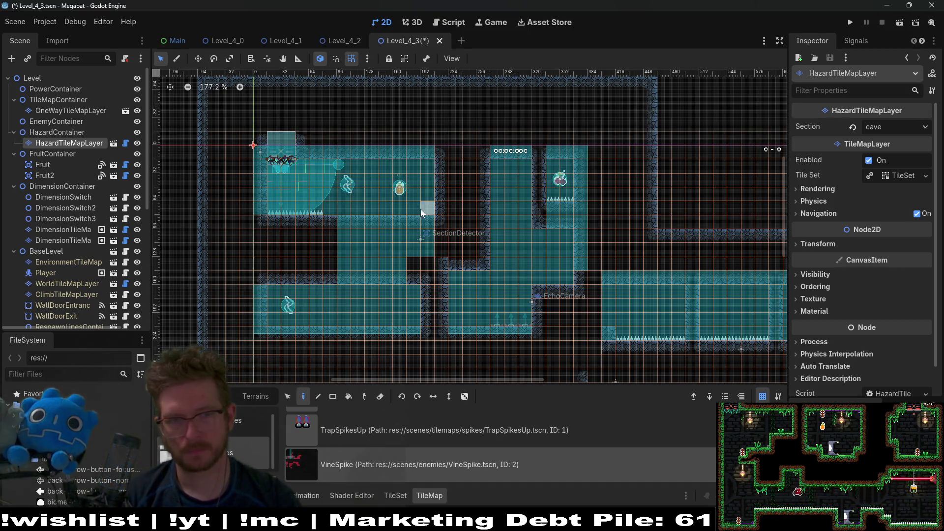
left_click_drag(427, 209, 403, 213)
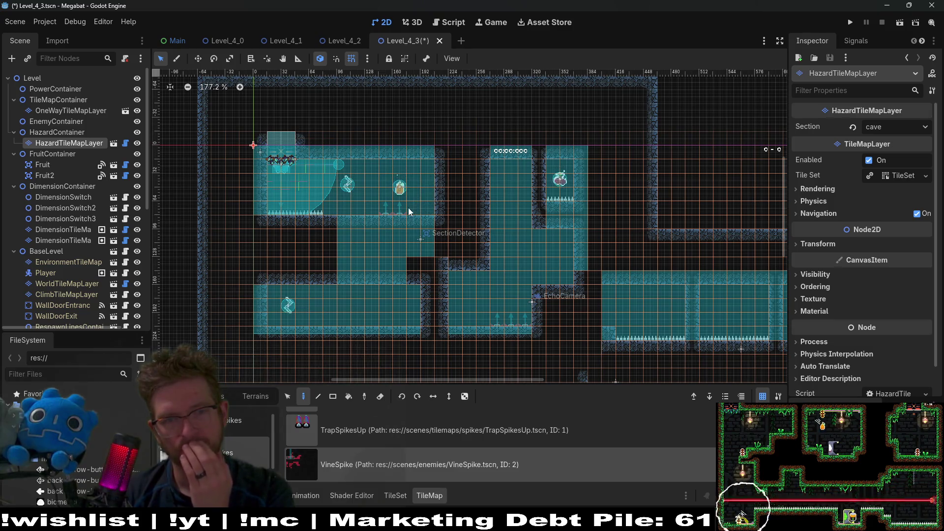
Save Level_4_3, then paint three trap spikes on the upper-left room's floor.
mouse_move(696, 314)
left_mouse_down()
mouse_move(569, 288)
mouse_move(514, 223)
left_mouse_up()
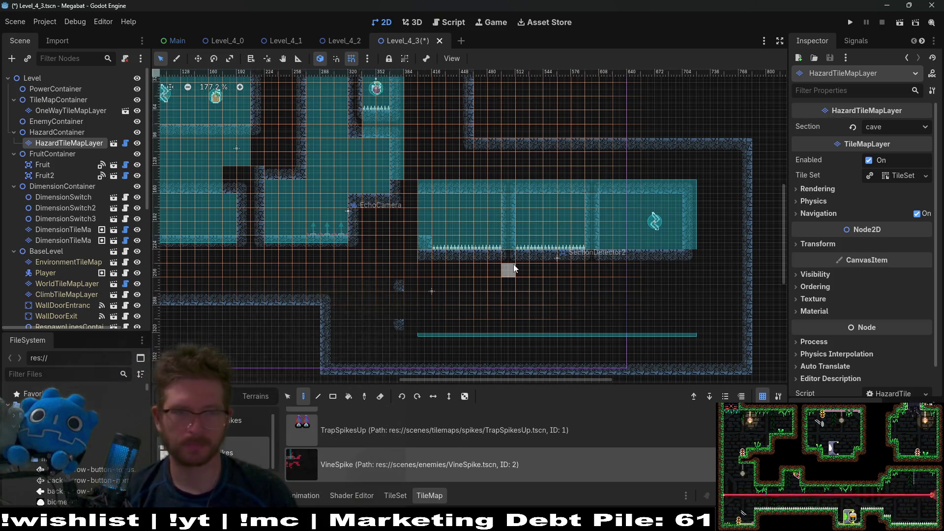
scroll(477, 230, "down", 3)
scroll(471, 226, "up", 6)
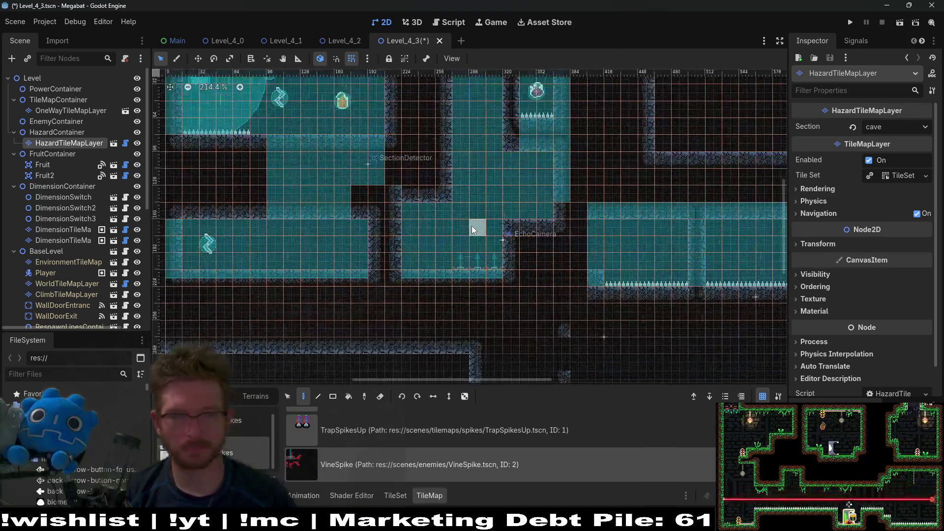
key("ctrl+s")
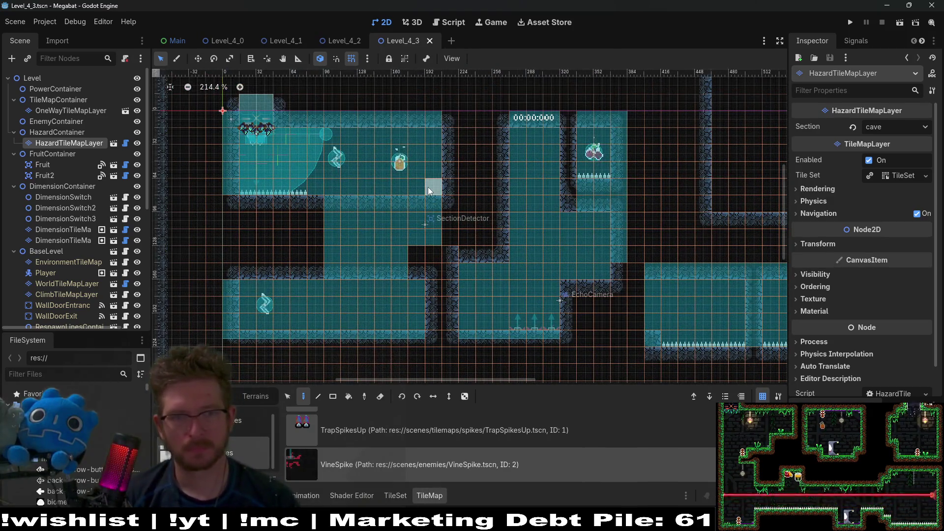
left_click_drag(428, 187, 400, 188)
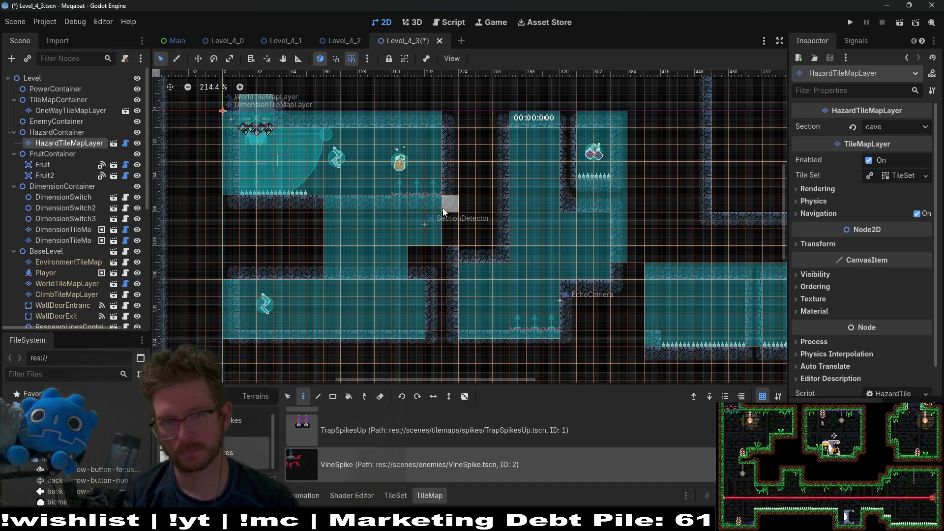
left_click(46, 175)
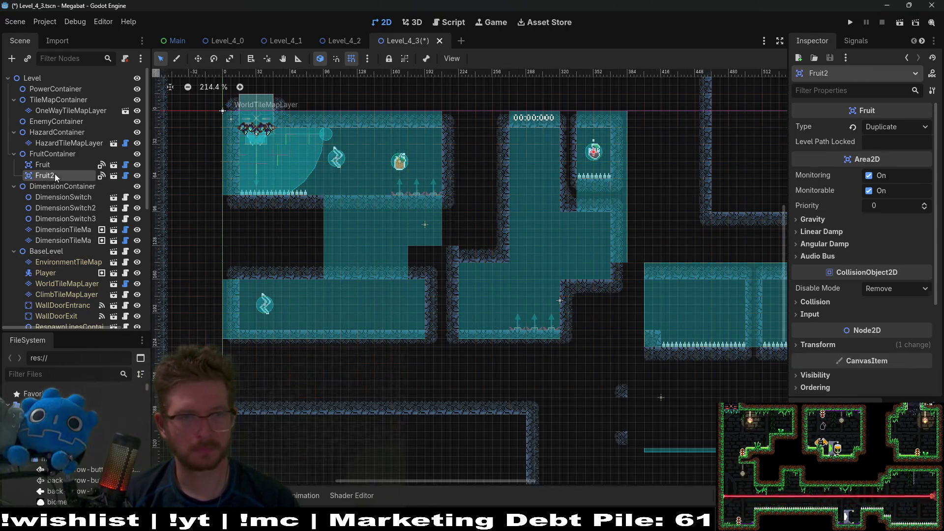
Move the Fruit node up and right to (184, 39).
double_click(56, 166)
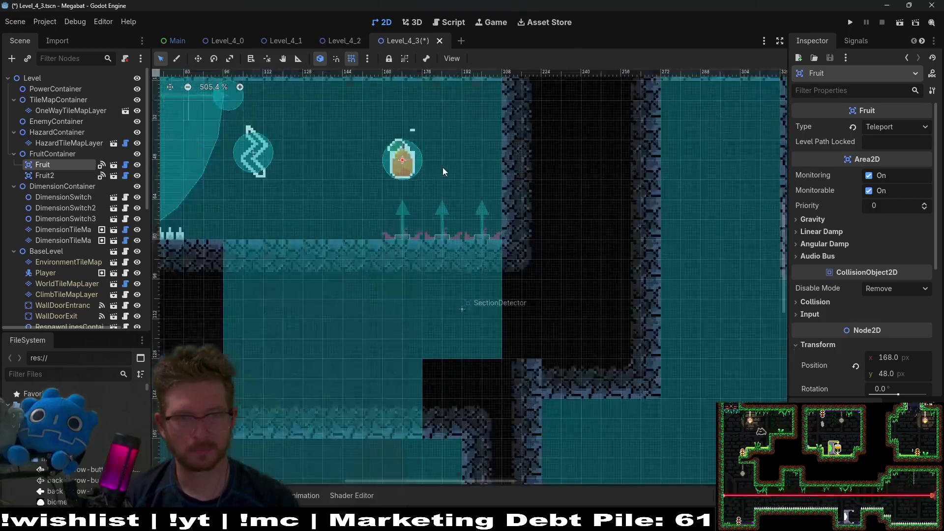
key("w")
left_click_drag(451, 161, 455, 148)
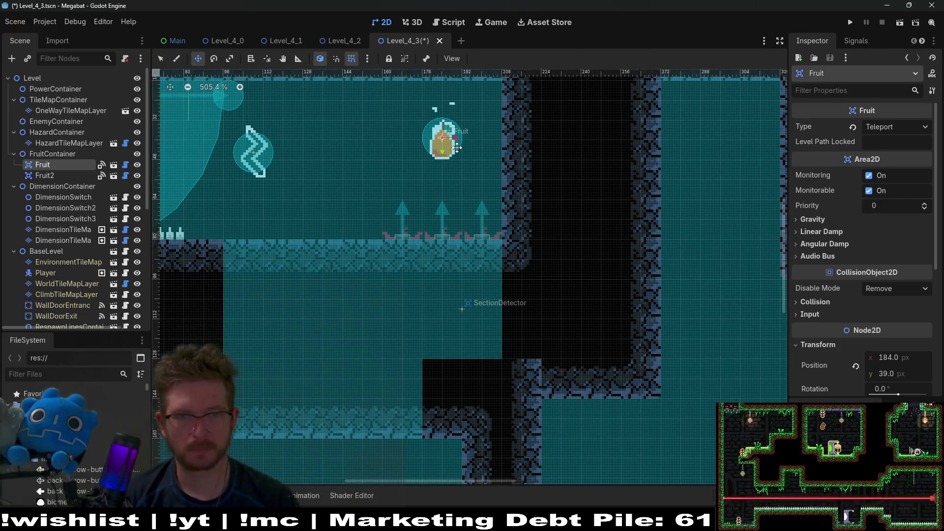
scroll(347, 191, "down", 4)
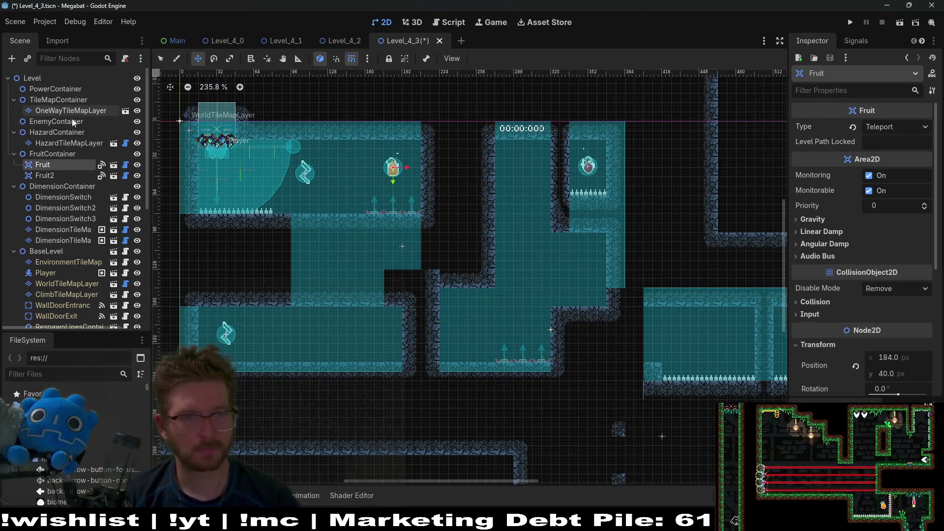
scroll(67, 158, "down", 5)
scroll(65, 181, "down", 1)
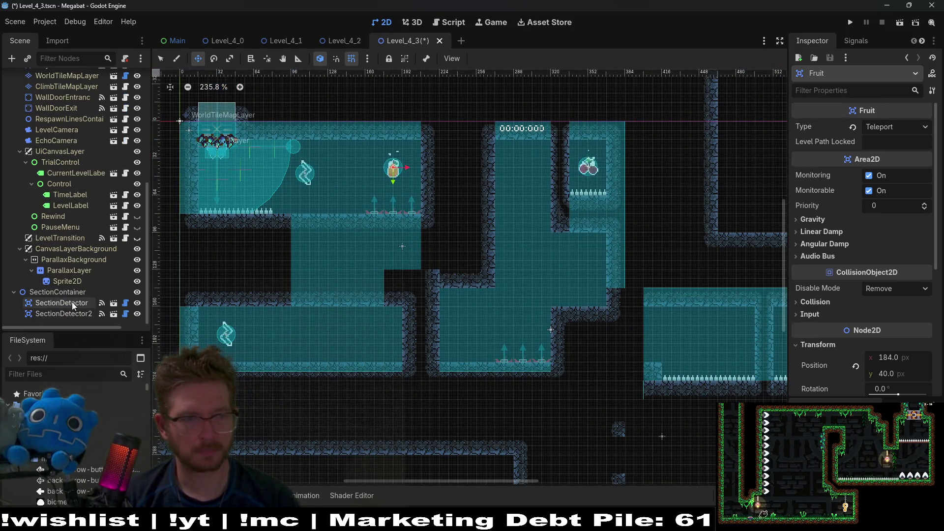
scroll(69, 263, "up", 6)
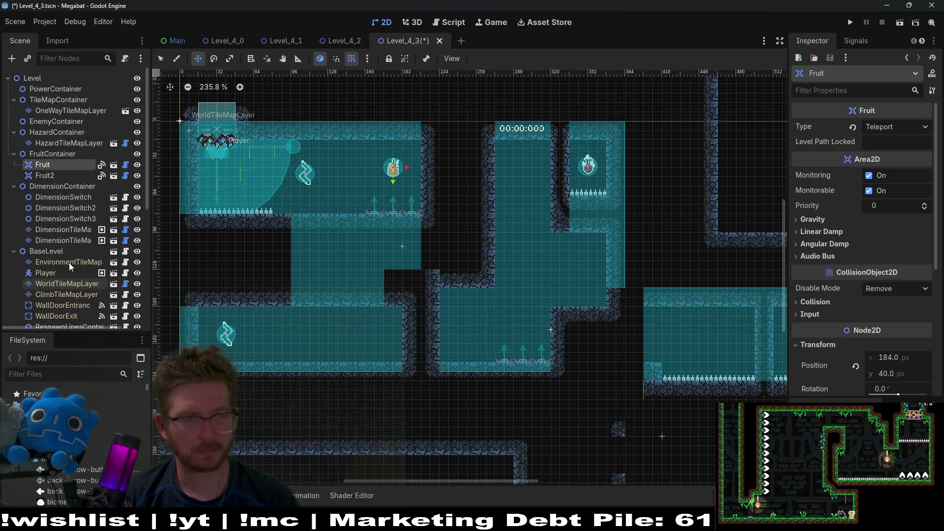
Shift the first DimensionSwitch to the right, closer to the fruit, and save Level_4_3.
left_click(76, 198)
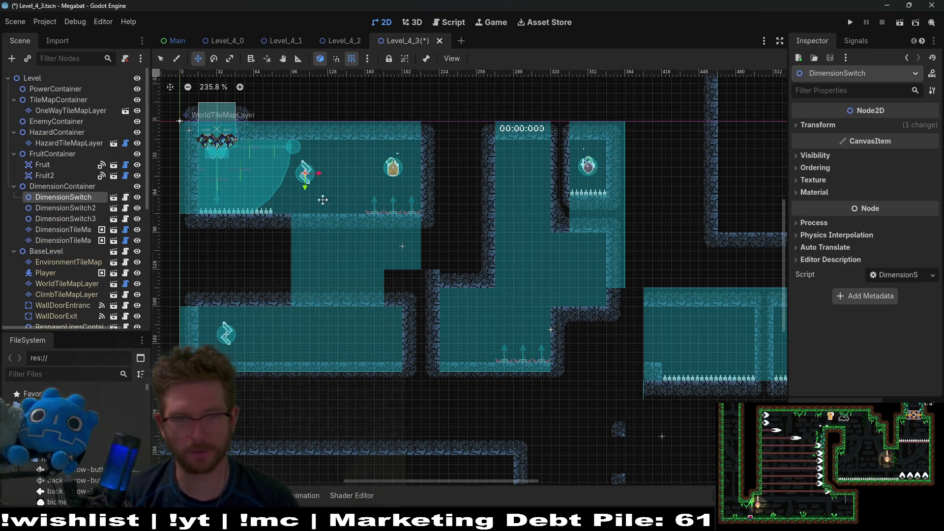
key("shift+f")
left_click_drag(310, 178, 341, 168)
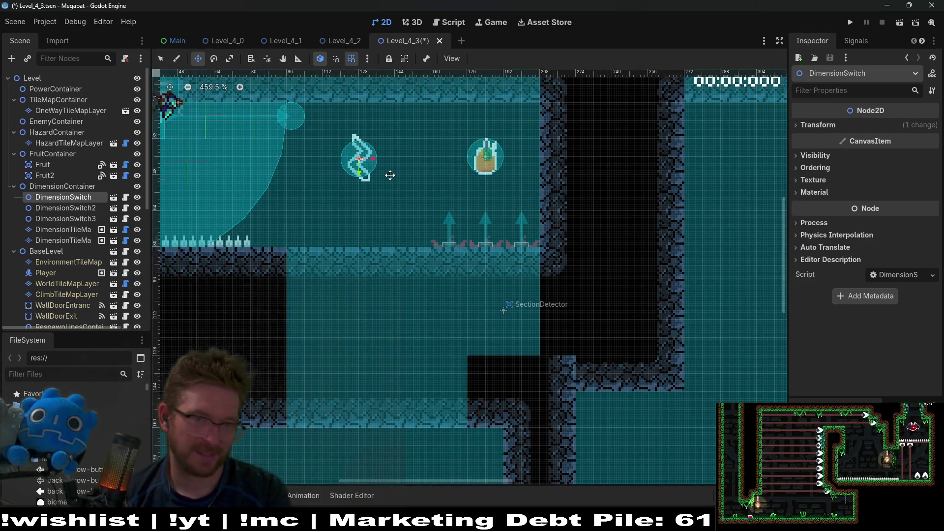
scroll(390, 175, "down", 3)
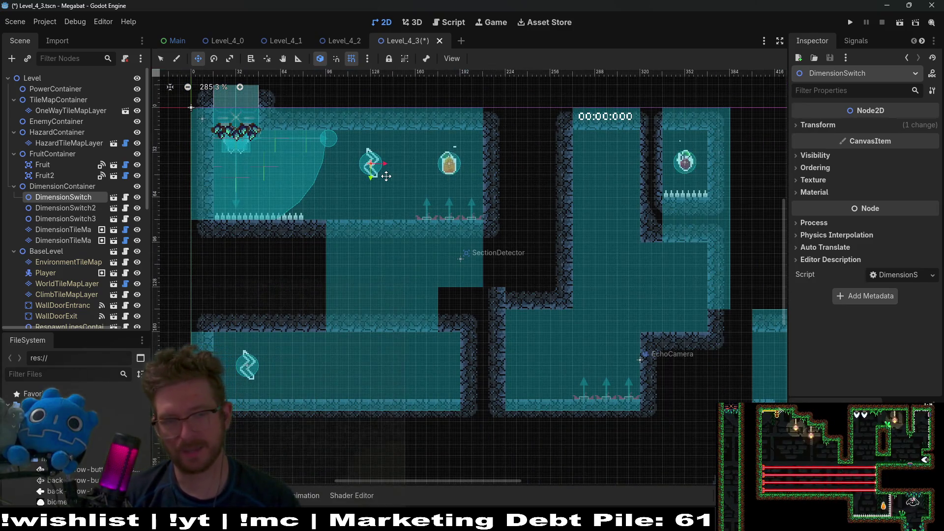
key("ctrl+s")
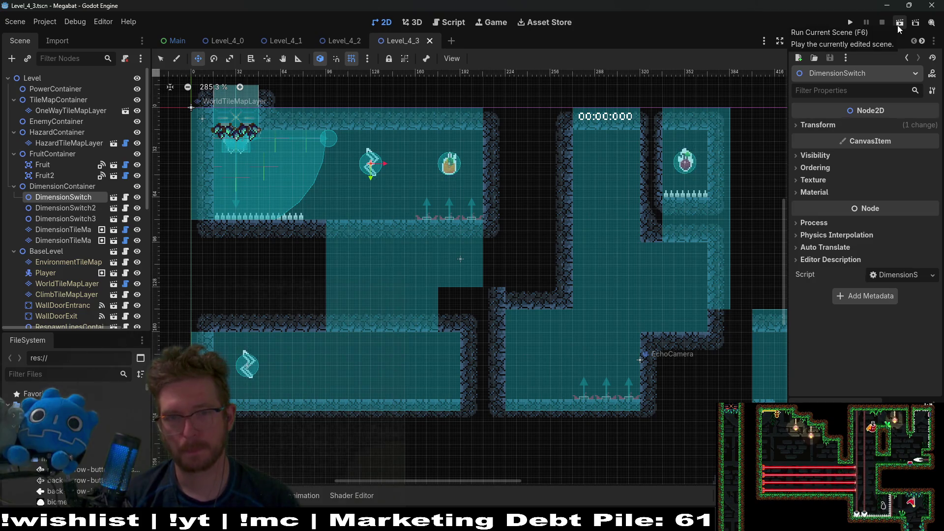
Playtest Level_4_3 in the Megabat debug window, then stop the run.
left_click(899, 25)
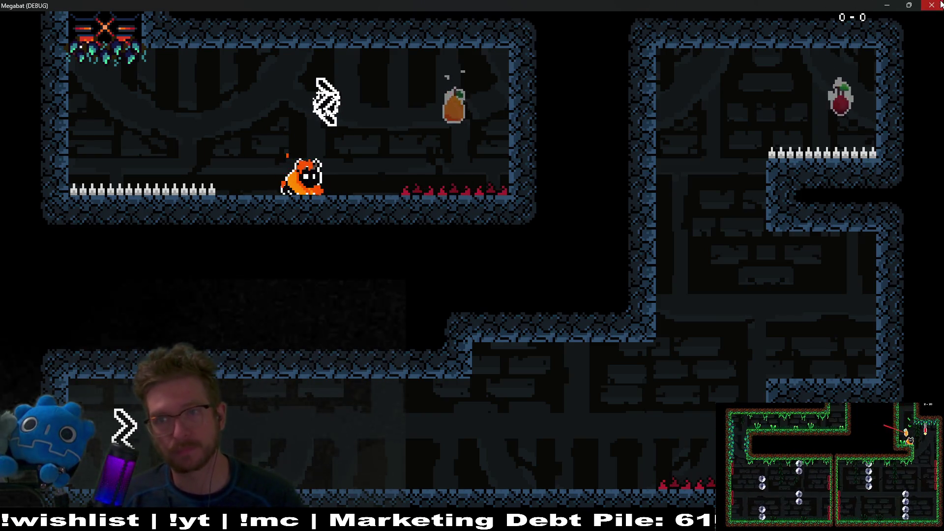
left_click(932, 5)
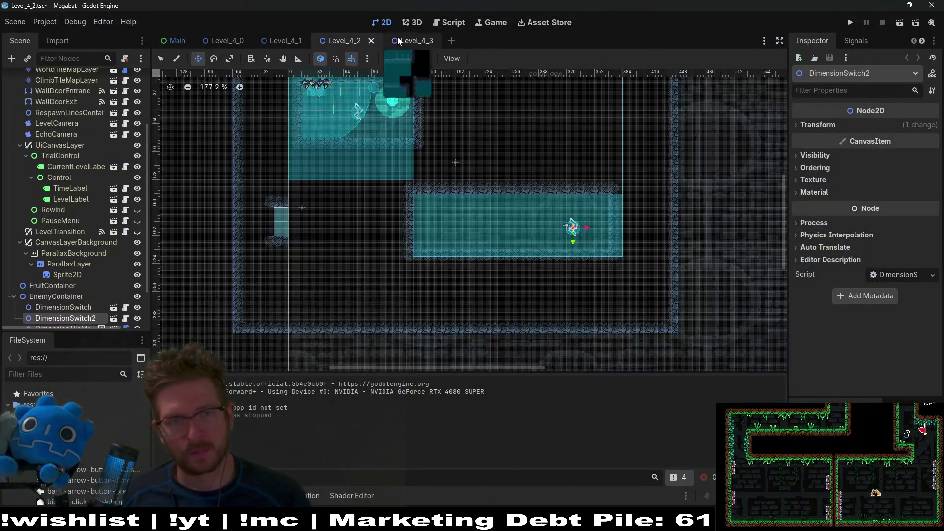
Survey Level_4_3's layout and select DimensionTileMapLayer, then DimensionTileMapLayer2 for tile painting.
scroll(442, 178, "down", 2)
scroll(442, 178, "down", 1)
scroll(482, 205, "down", 2)
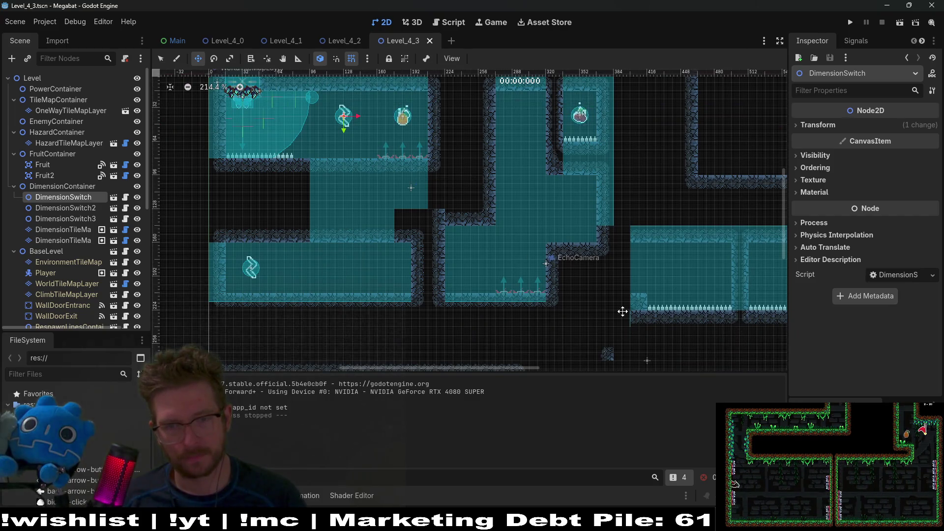
left_click_drag(621, 310, 574, 241)
mouse_move(619, 275)
left_mouse_down()
mouse_move(584, 225)
mouse_move(502, 225)
left_mouse_up()
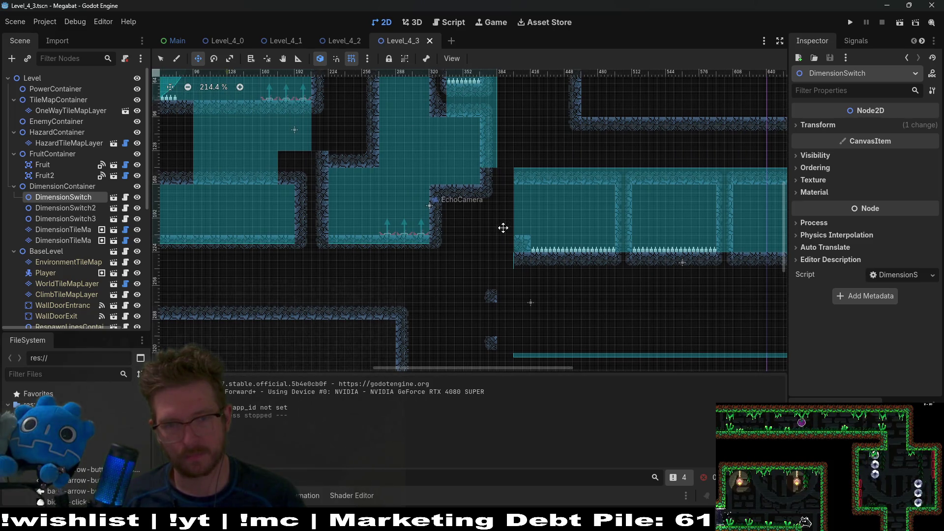
scroll(503, 228, "down", 5)
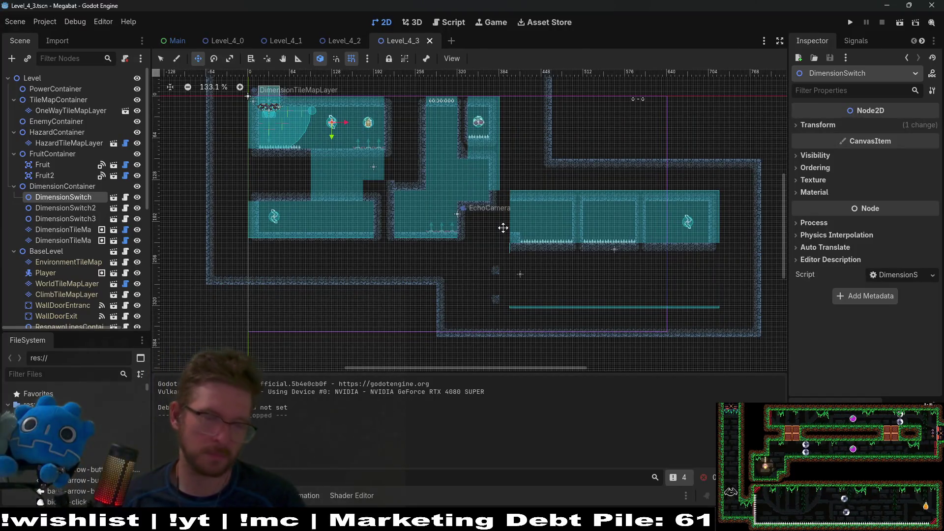
left_click(69, 230)
left_click(69, 241)
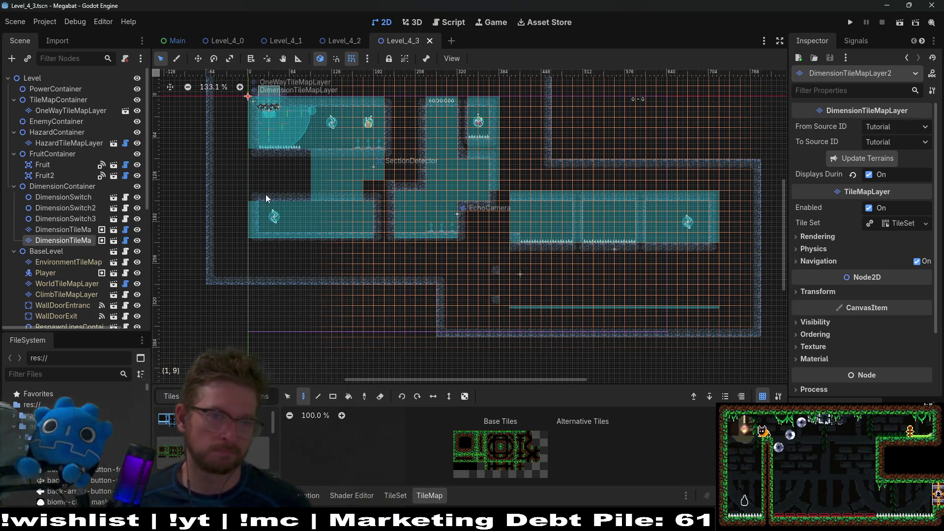
scroll(409, 147, "down", 2)
scroll(413, 148, "up", 2)
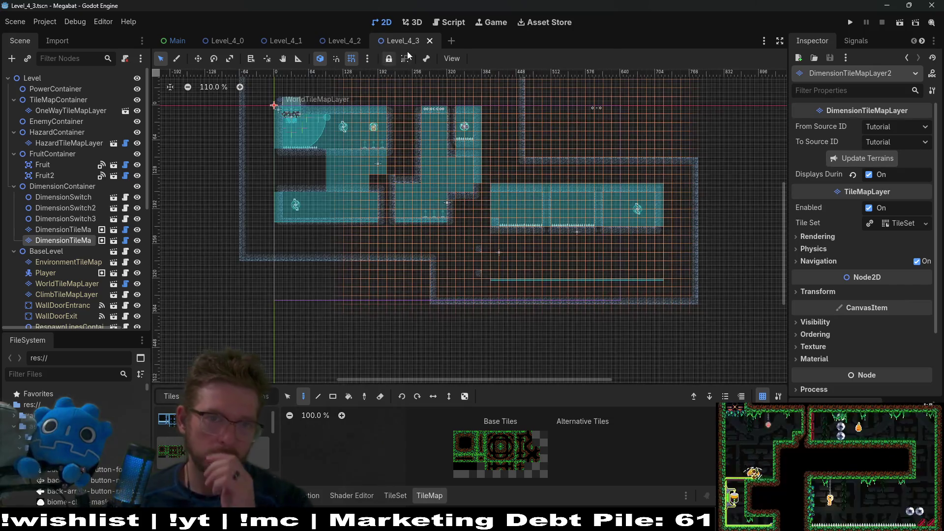
Quick-open Level_4_4 by searching 'level_4_4', recentre the canvas, and run the scene.
key("shift+alt+o")
type("lev")
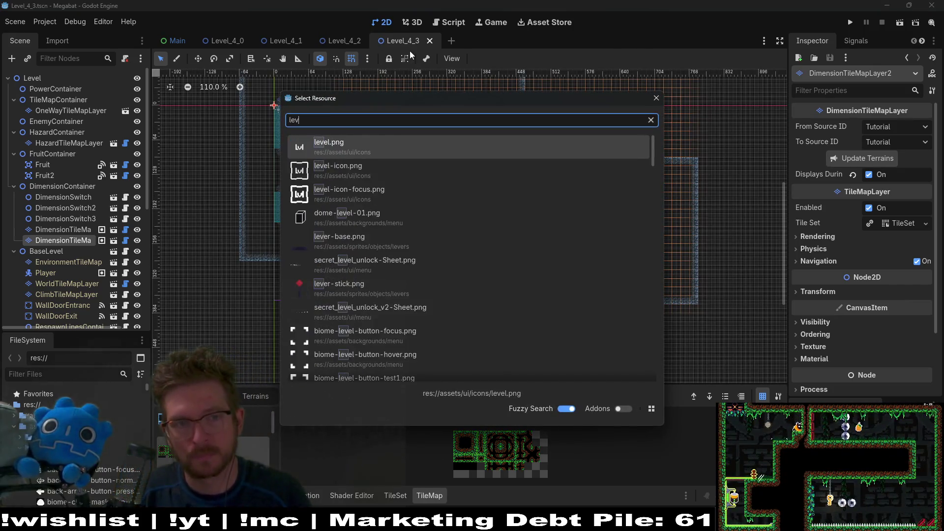
type("el_4_4")
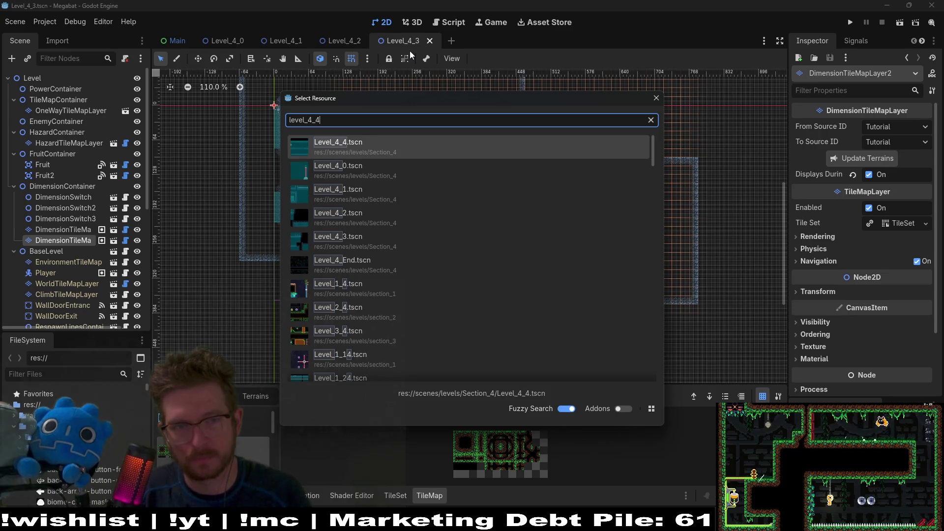
key("Return")
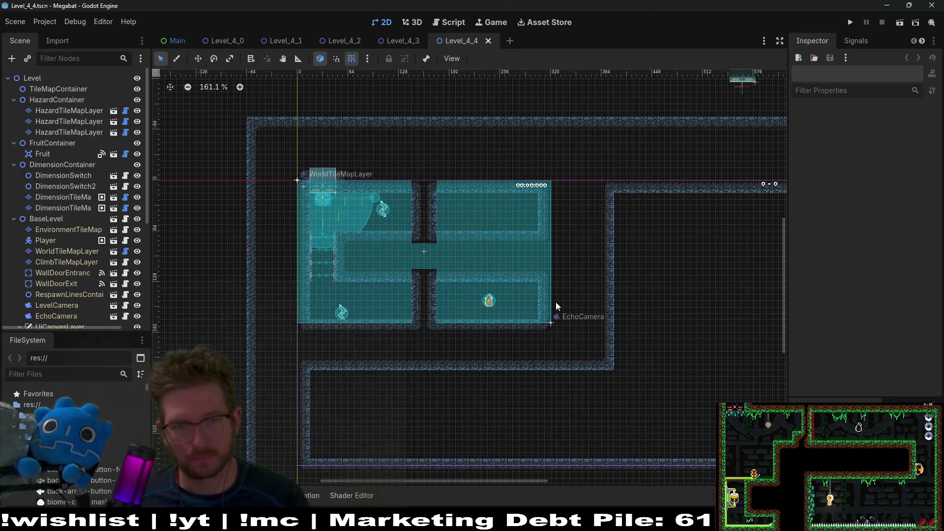
mouse_move(451, 300)
left_mouse_down()
mouse_move(405, 272)
mouse_move(500, 276)
left_mouse_up()
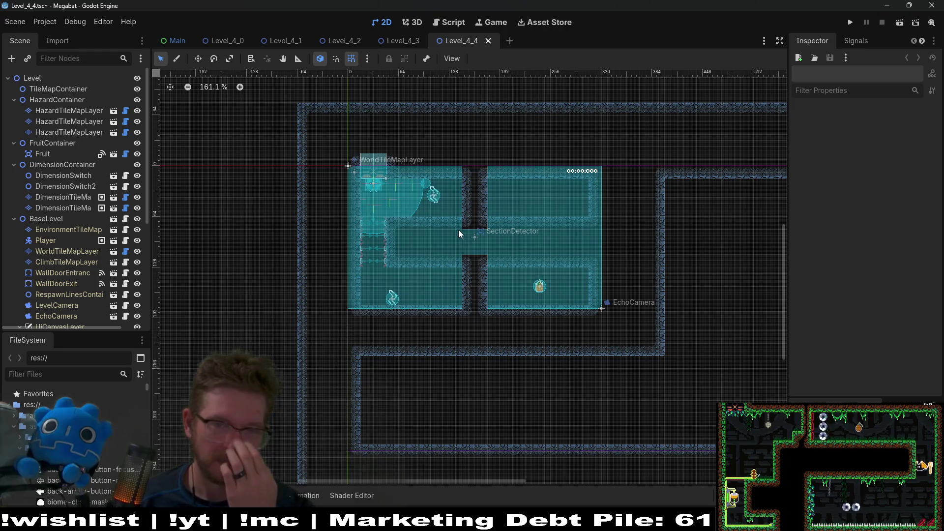
scroll(459, 230, "up", 3)
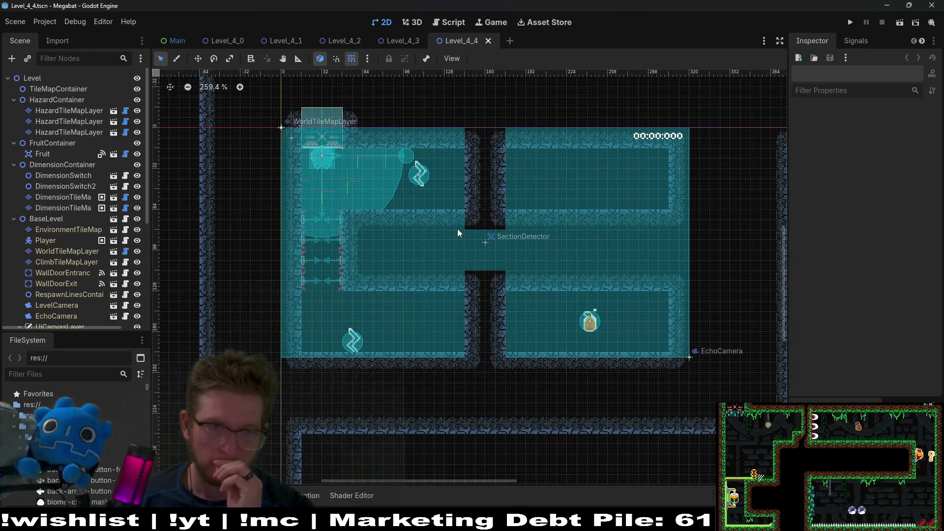
left_click(898, 23)
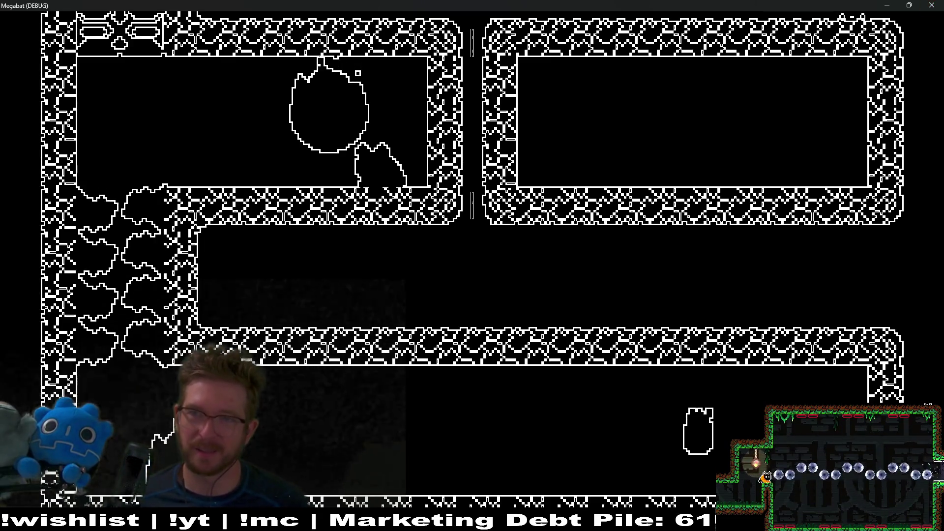
Close the running Level_4_4 game window to return to the editor.
left_click(936, 5)
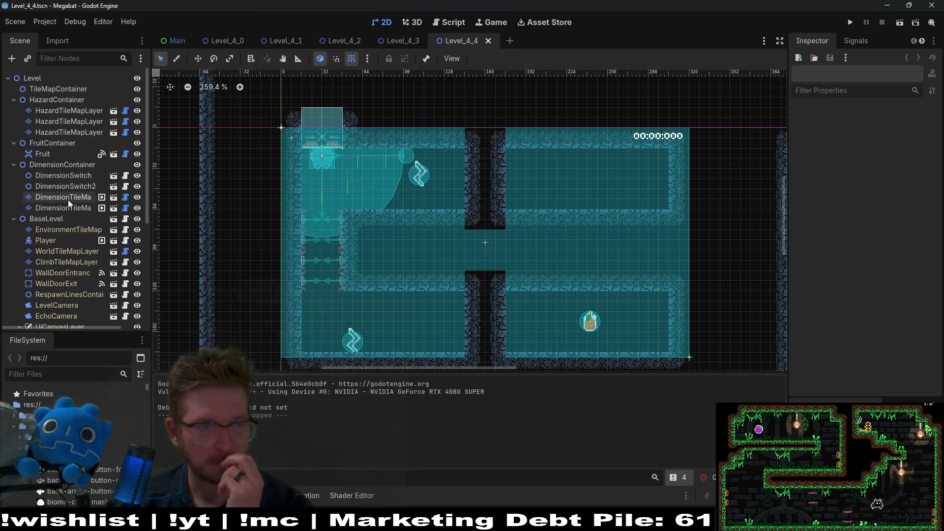
Move Level_4_4's DimensionSwitch to (72, 152) and save the scene.
left_click(71, 185)
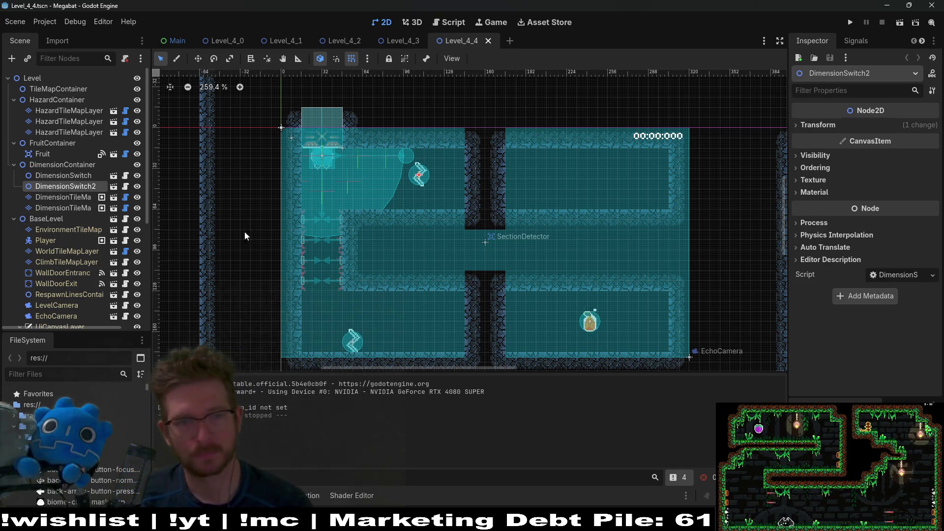
left_click(81, 177)
scroll(337, 325, "up", 5)
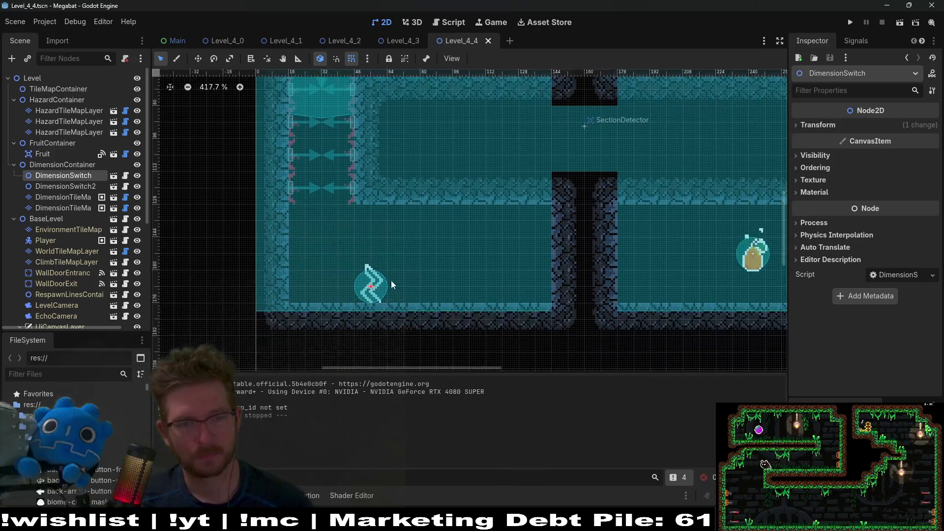
key("w")
left_click_drag(393, 284, 422, 254)
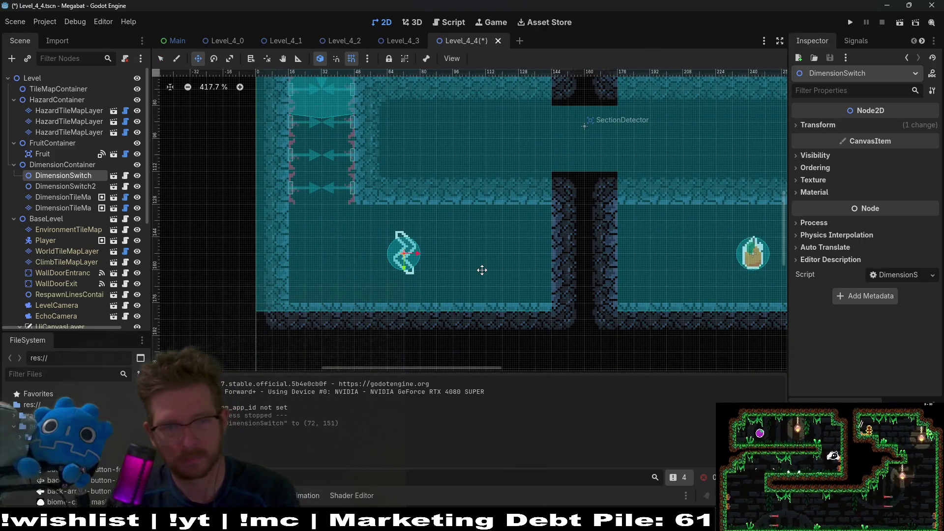
scroll(471, 284, "down", 5)
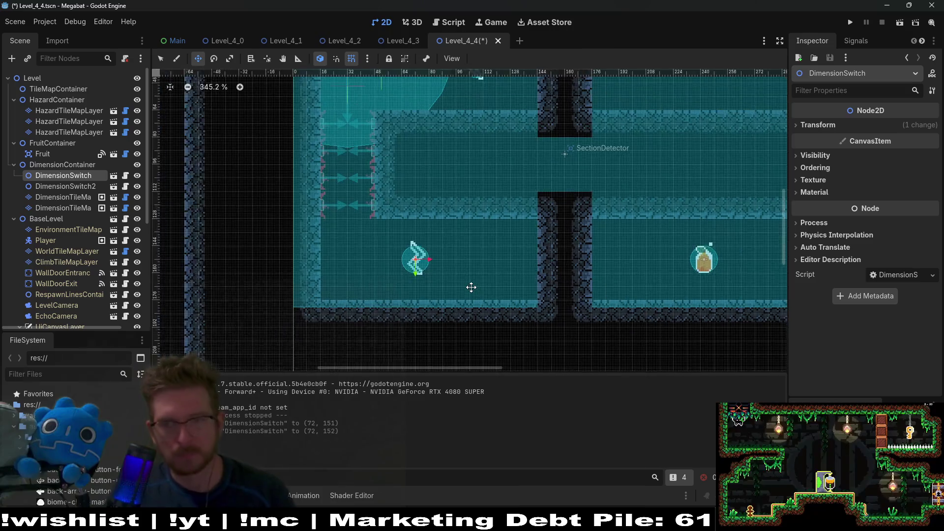
scroll(465, 287, "down", 3)
key("ctrl+s")
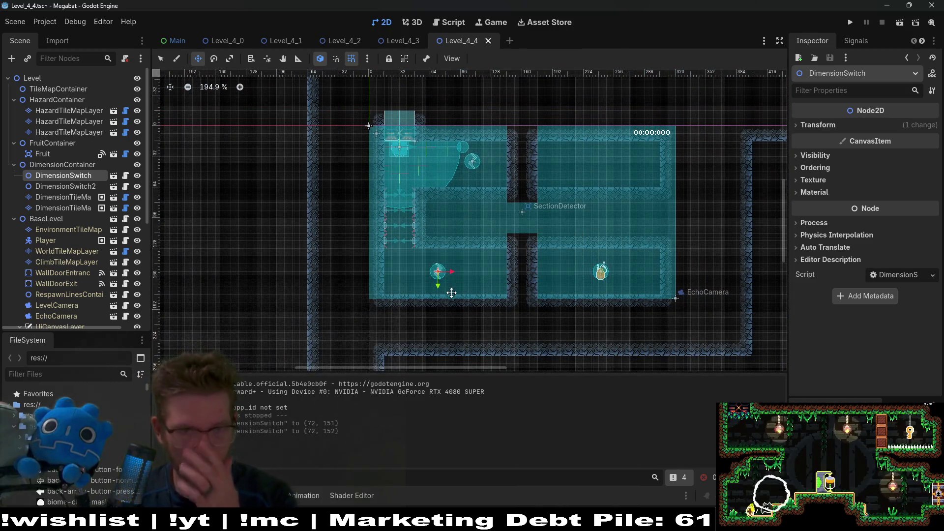
left_click_drag(515, 257, 470, 261)
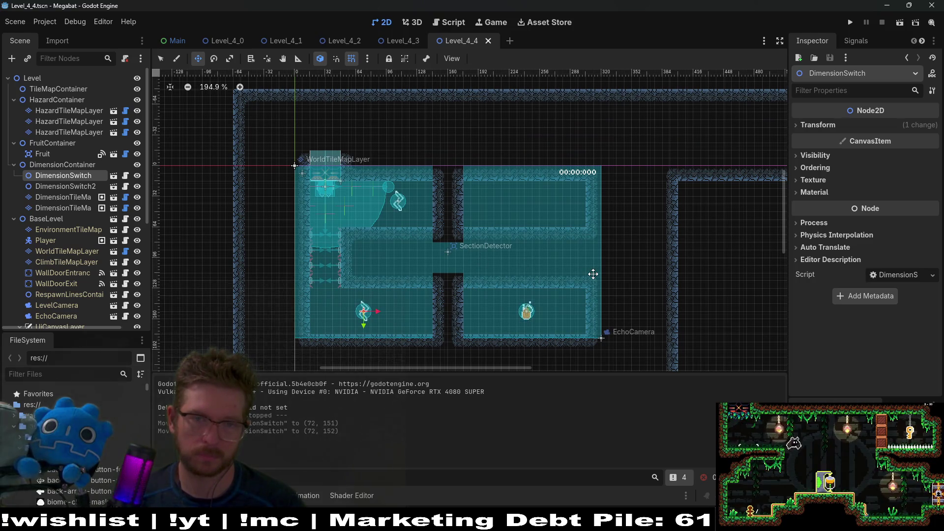
mouse_move(535, 216)
left_mouse_down()
mouse_move(504, 220)
mouse_move(529, 200)
left_mouse_up()
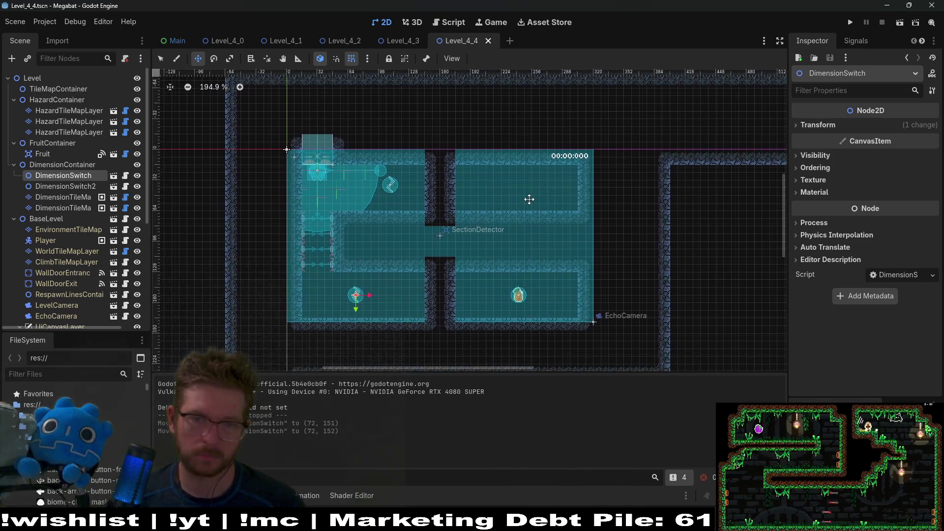
Duplicate the Fruit node as Fruit2 and move it into the upper-right room.
left_click(64, 157)
key("ctrl+d")
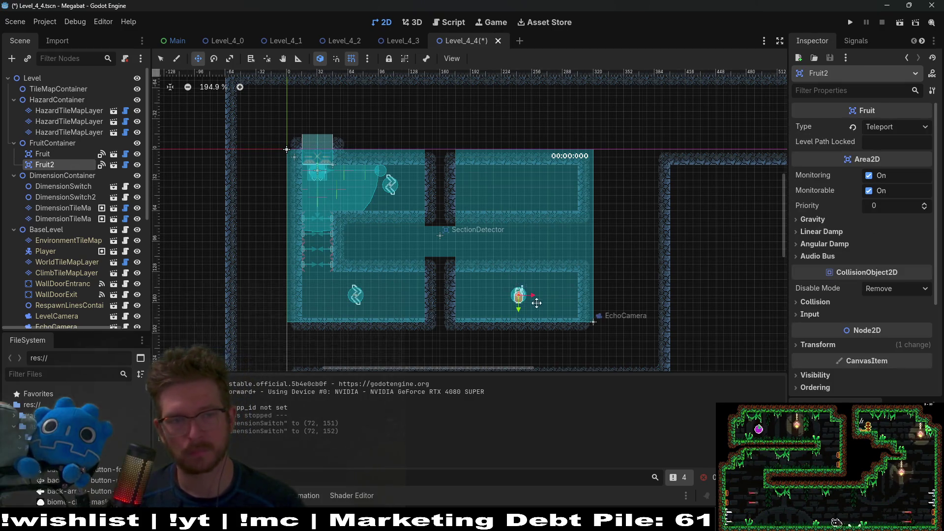
left_click_drag(511, 195, 511, 184)
Set Fruit2's type to Duplicate, then bring up the Level_4_3 scene.
left_click(898, 128)
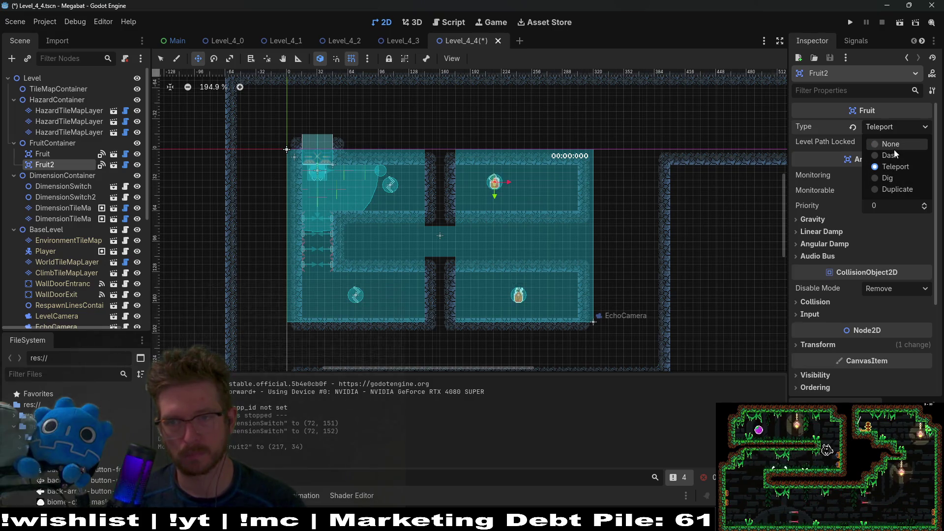
left_click(901, 187)
scroll(547, 206, "up", 4)
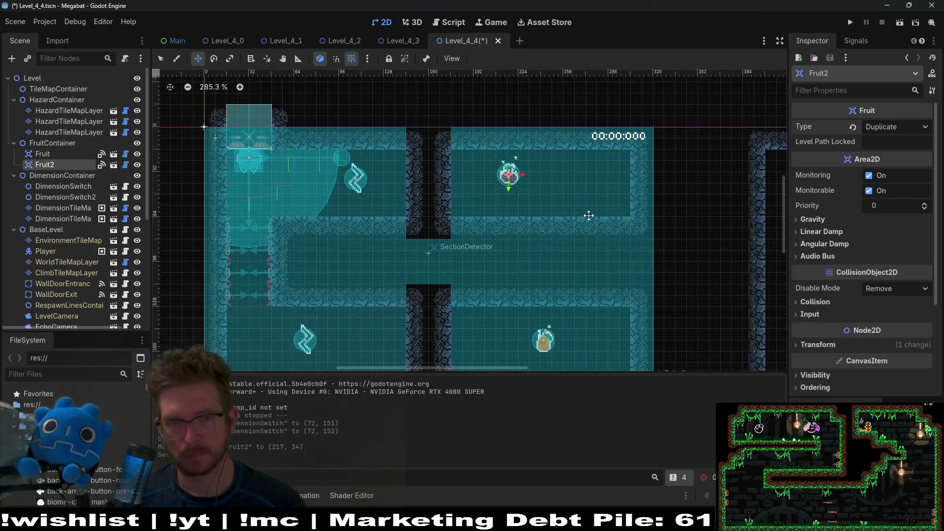
scroll(547, 205, "down", 7)
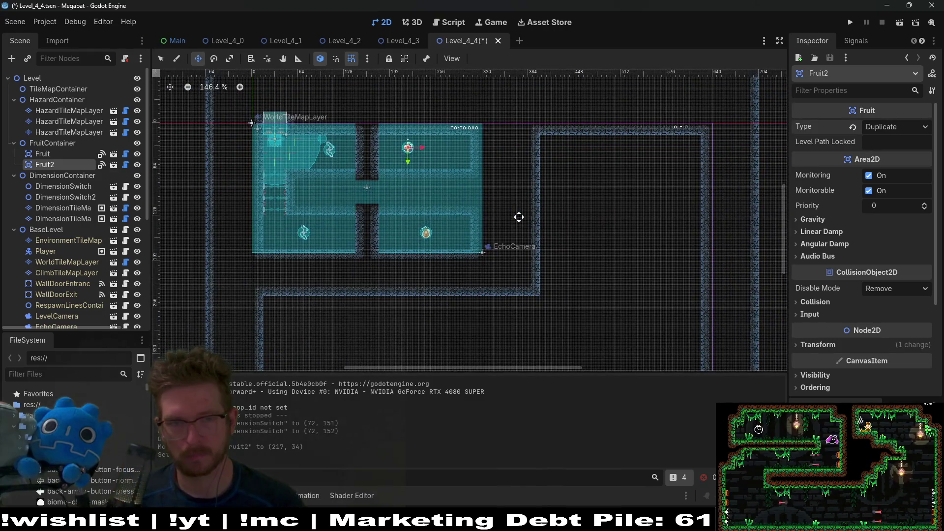
scroll(419, 210, "up", 3)
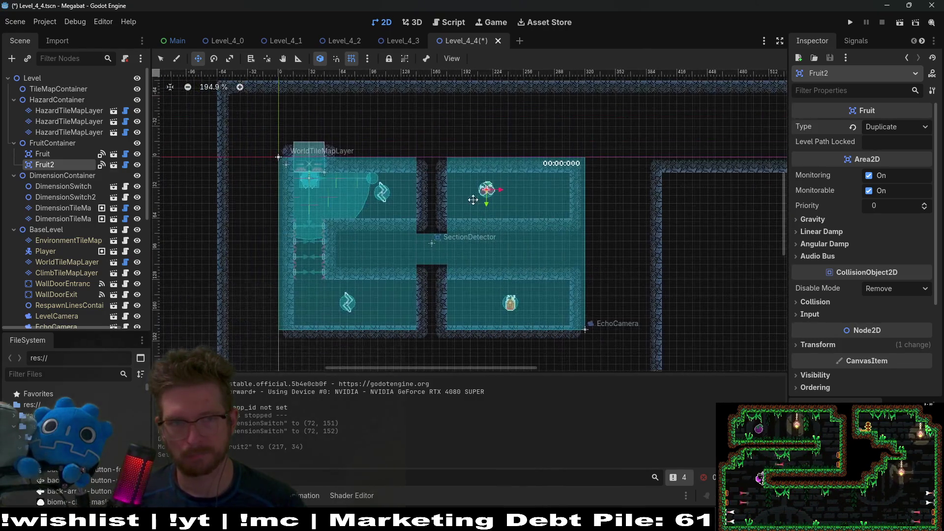
left_click(396, 41)
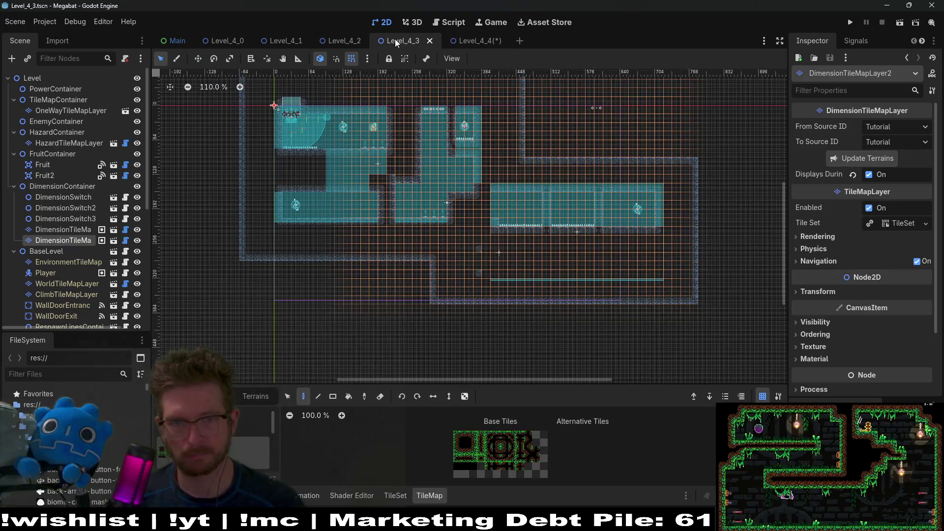
Zoom and pan across Level_4_3 to review its fruit layout, then return to Level_4_4.
left_click(471, 40)
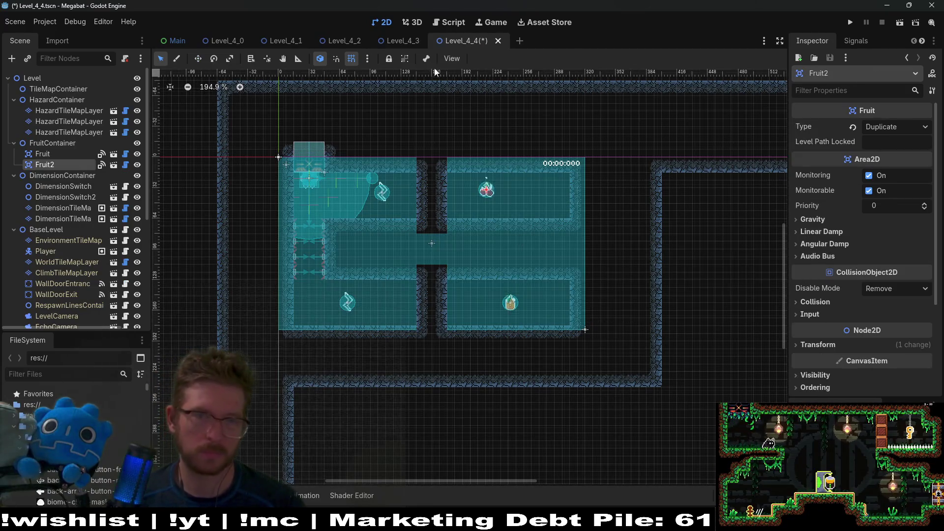
left_click(396, 42)
scroll(605, 202, "up", 4)
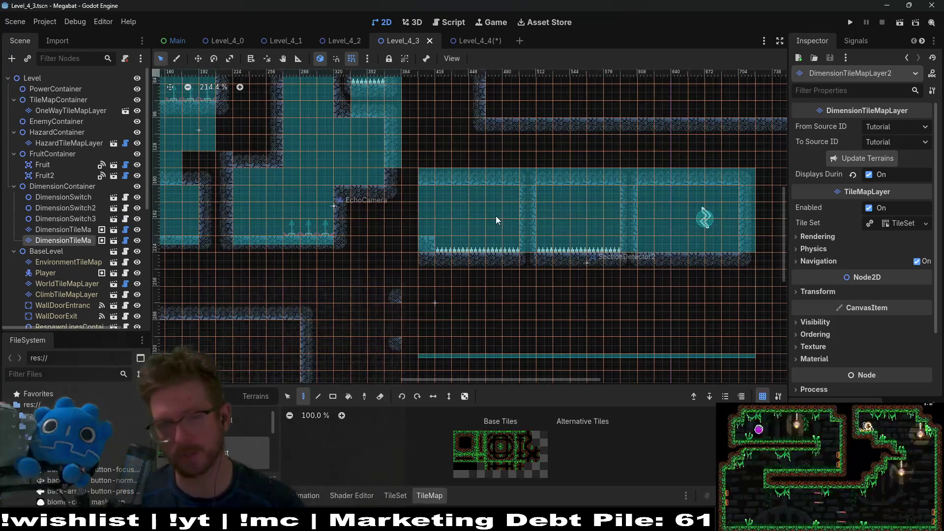
scroll(384, 101, "up", 3)
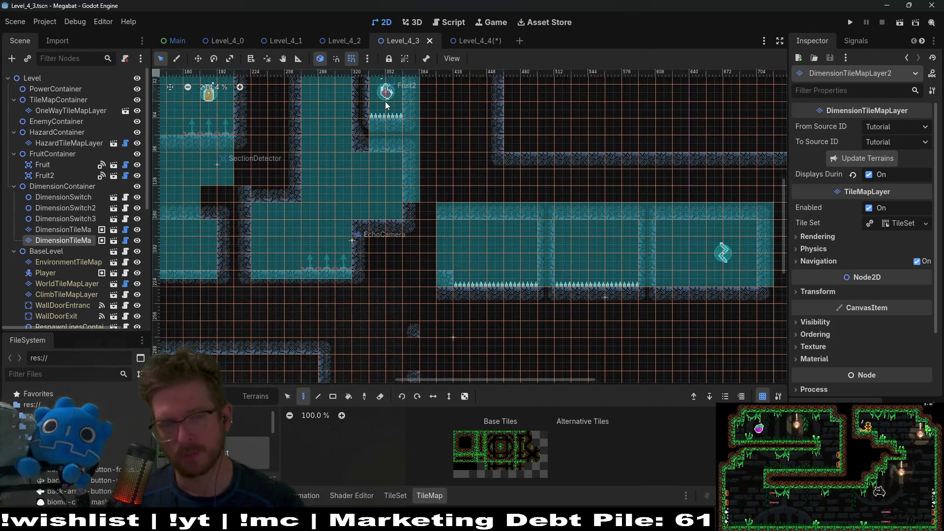
scroll(389, 164, "up", 3)
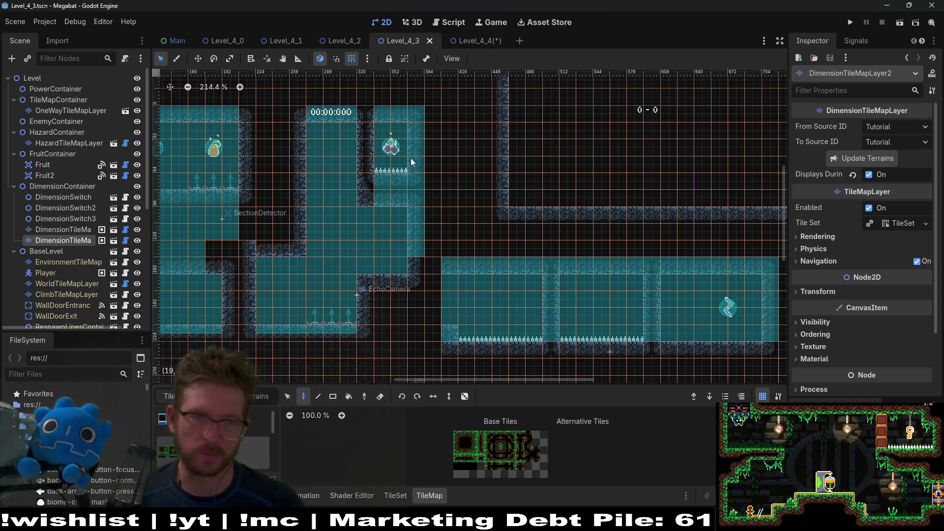
left_click_drag(412, 158, 484, 156)
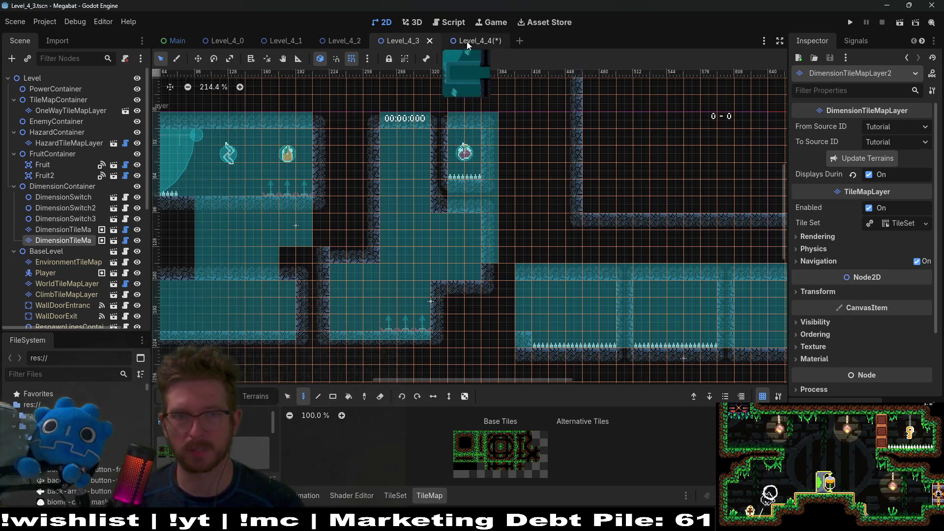
left_click(467, 41)
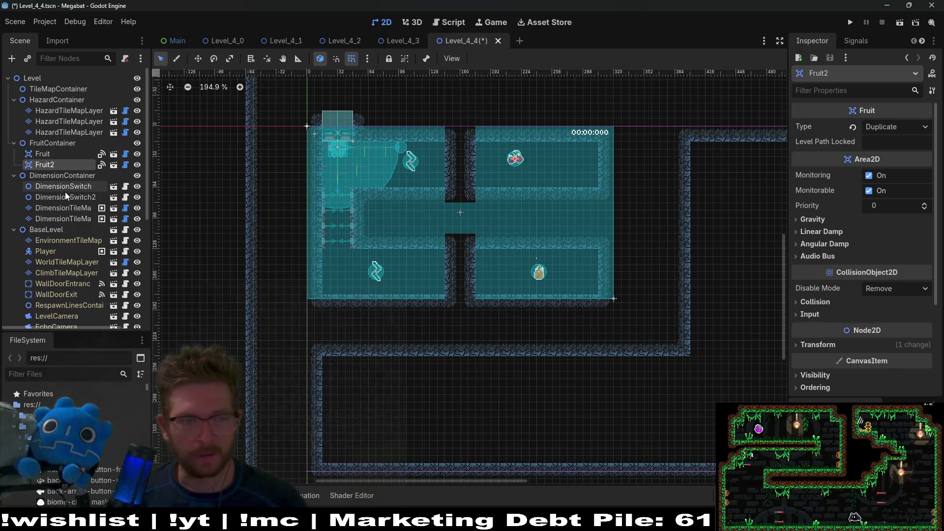
Select WorldTileMapLayer and choose the blue cave wall terrain after previewing the terrains.
left_click(63, 263)
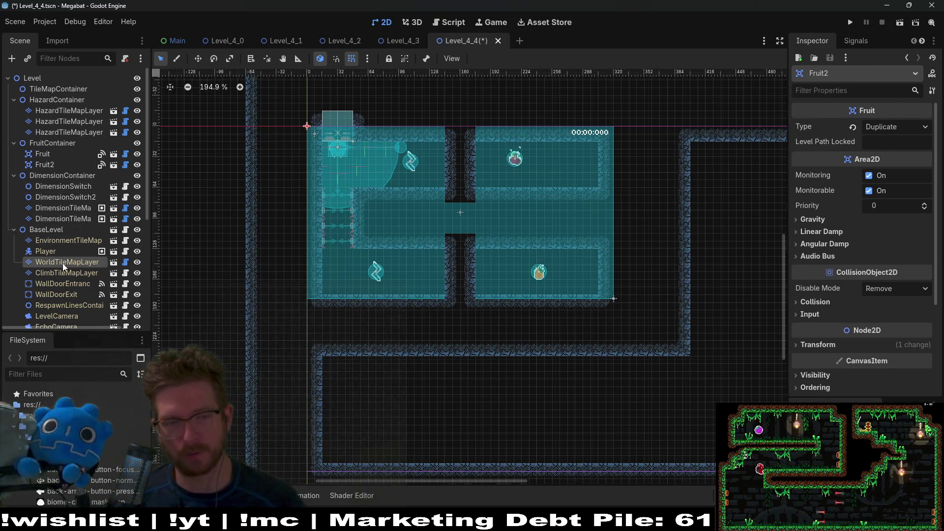
left_click(256, 397)
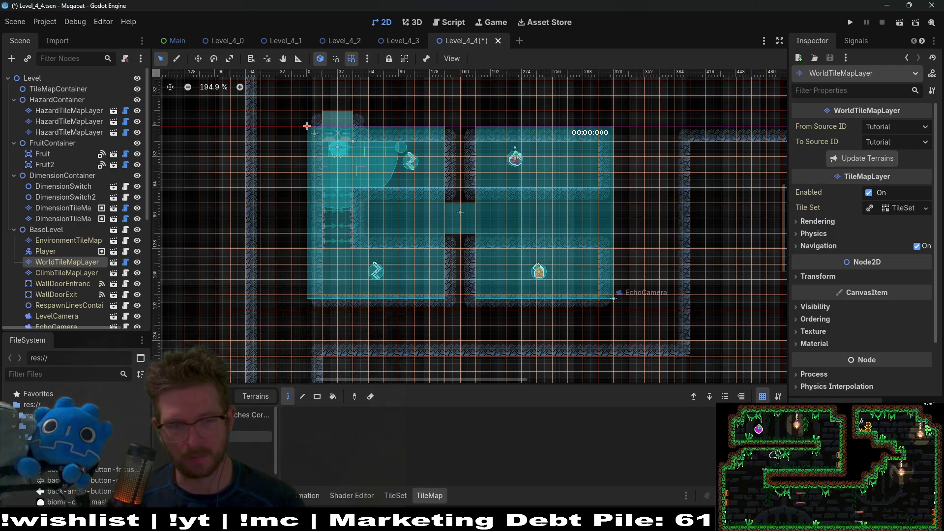
left_click(250, 447)
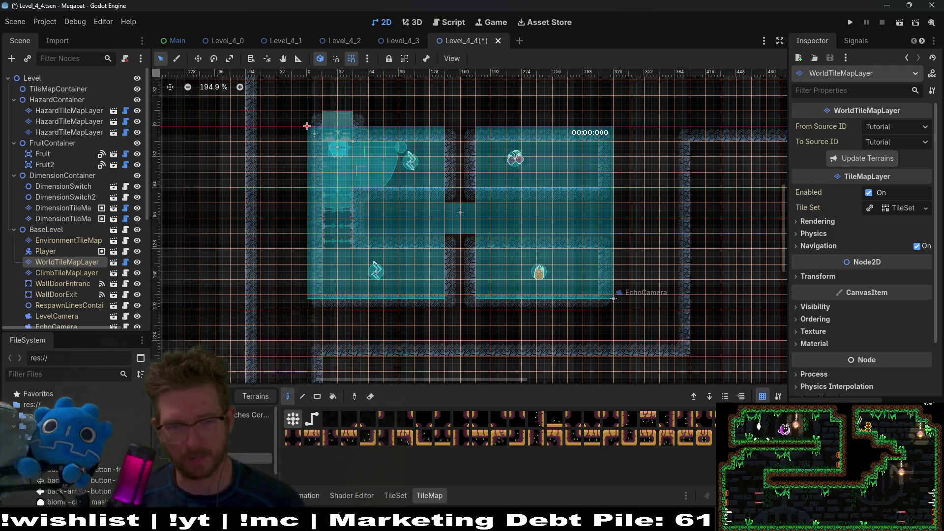
left_click(251, 412)
left_click(250, 434)
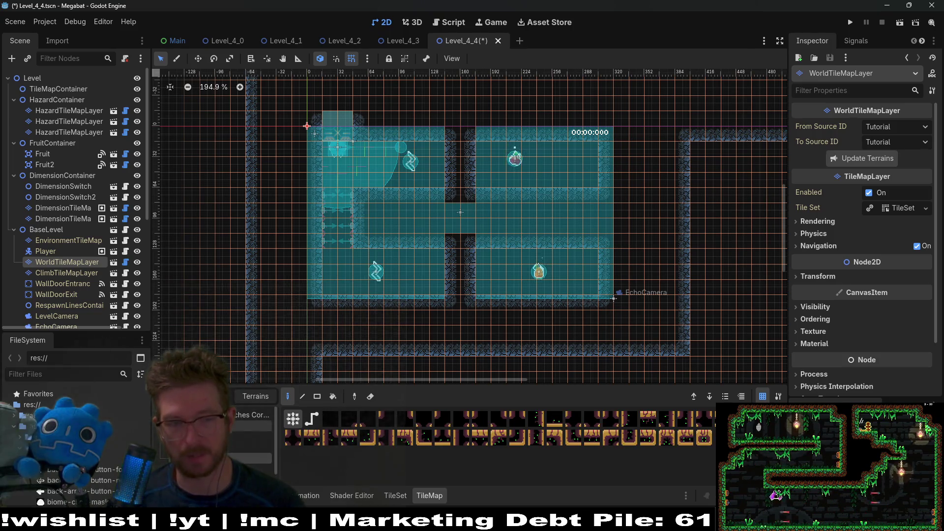
left_click(249, 426)
left_click(250, 438)
left_click(250, 459)
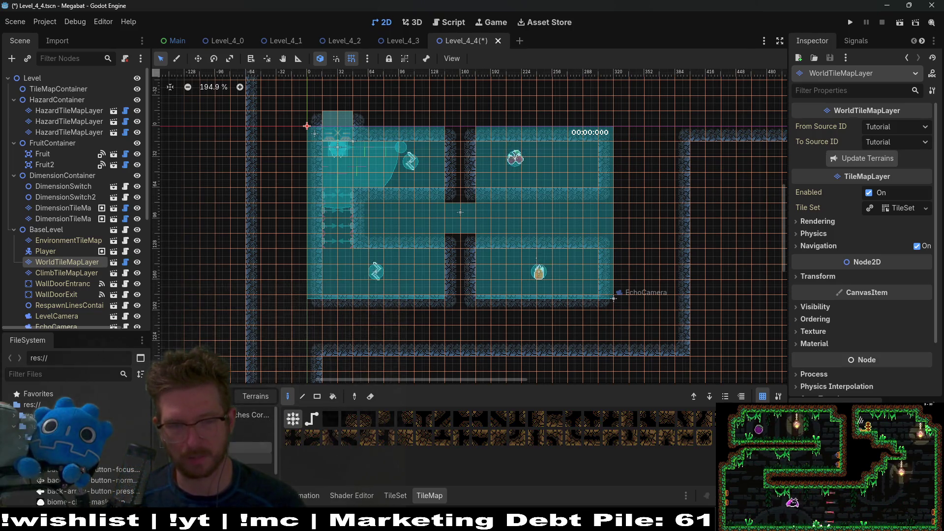
left_click(250, 426)
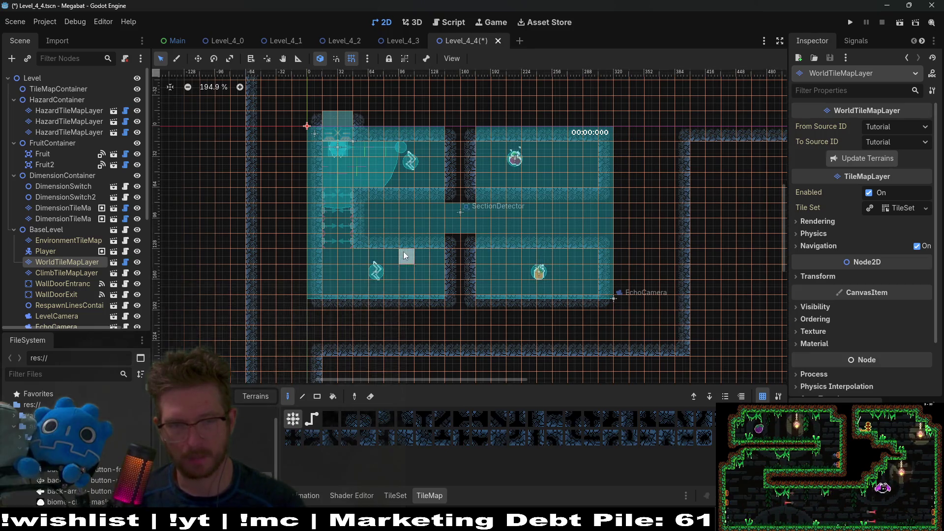
Rectangle-fill the level's middle with cave walls, erase the right corridor and room, and save.
left_click(320, 398)
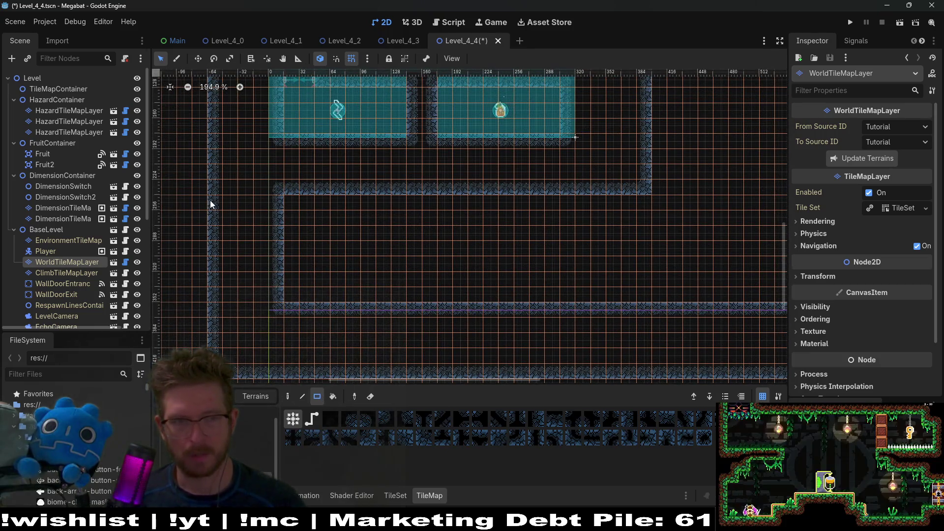
mouse_move(211, 202)
left_mouse_down()
mouse_move(448, 331)
mouse_move(683, 381)
left_mouse_up()
scroll(436, 266, "down", 4)
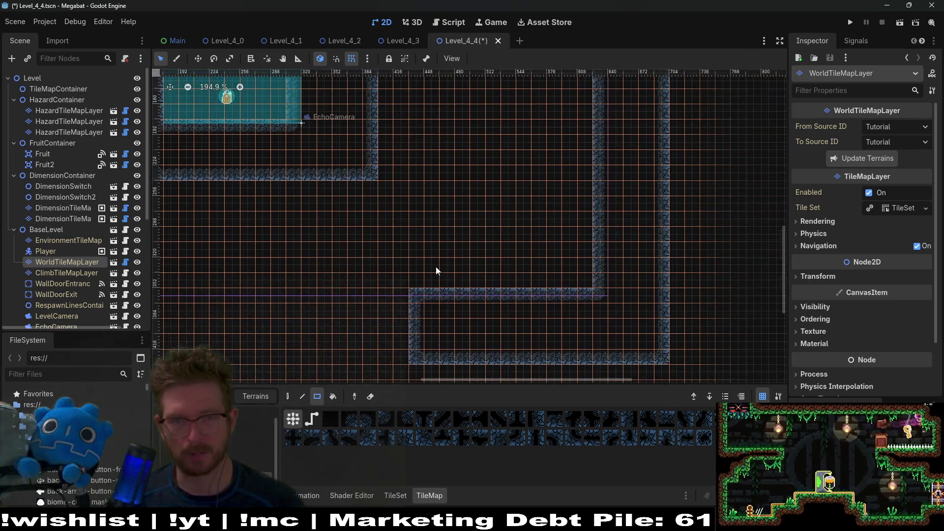
scroll(399, 227, "up", 2)
left_click_drag(382, 218, 631, 340)
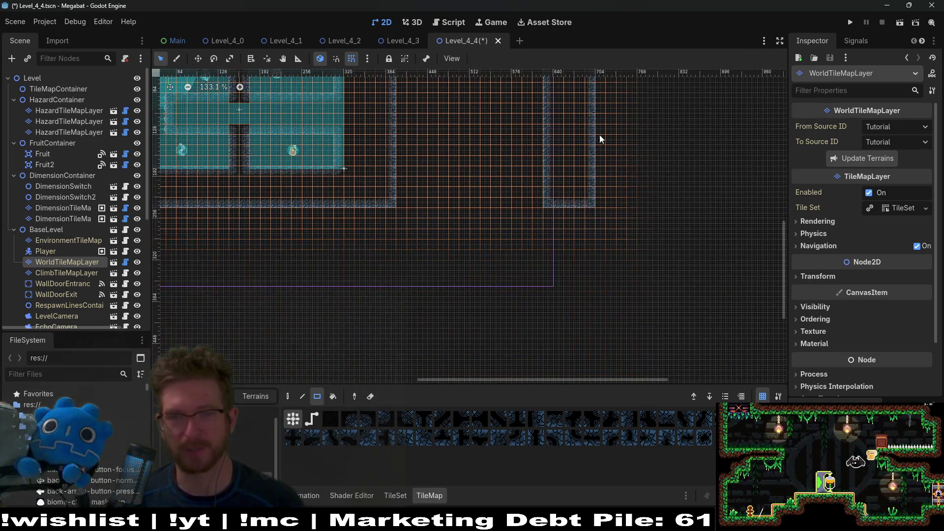
scroll(600, 135, "up", 3)
left_click_drag(427, 137, 646, 370)
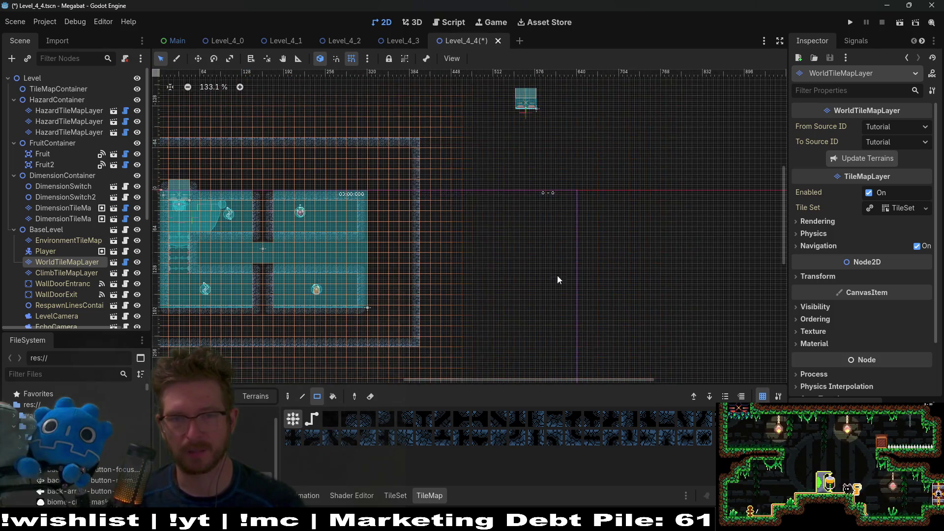
scroll(639, 237, "left", 3)
scroll(557, 234, "up", 2)
key("ctrl+s")
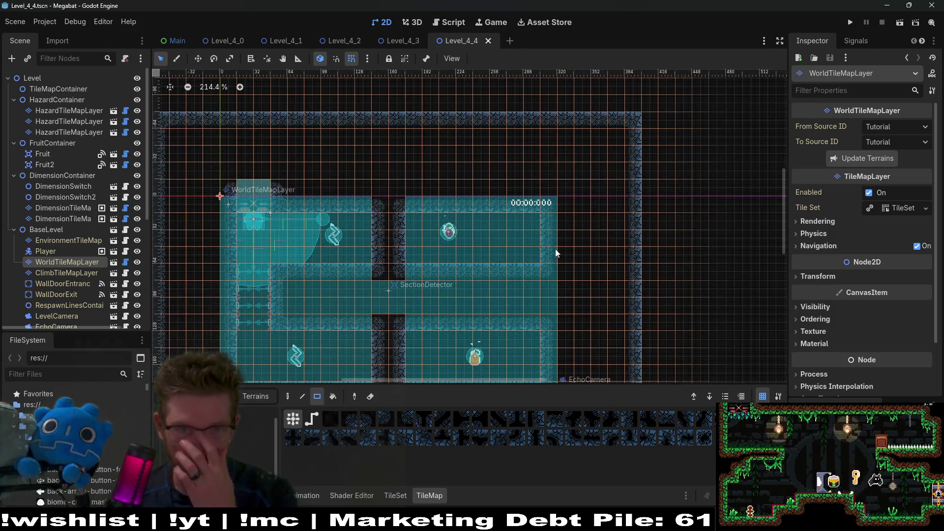
Paint a new strip of cave wall to the right of the room.
scroll(517, 290, "down", 2)
scroll(550, 231, "down", 4)
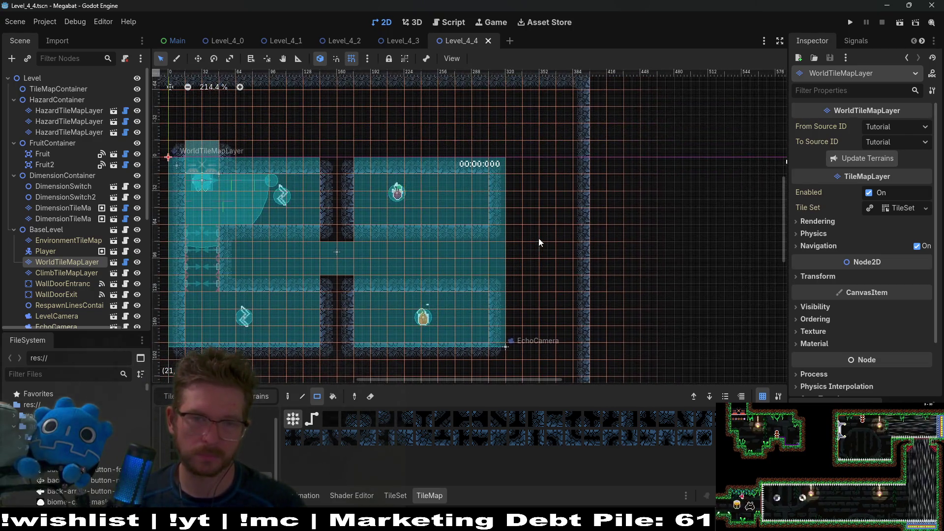
scroll(539, 238, "up", 4)
scroll(539, 238, "right", 3)
left_click_drag(494, 184, 619, 211)
scroll(606, 271, "down", 3)
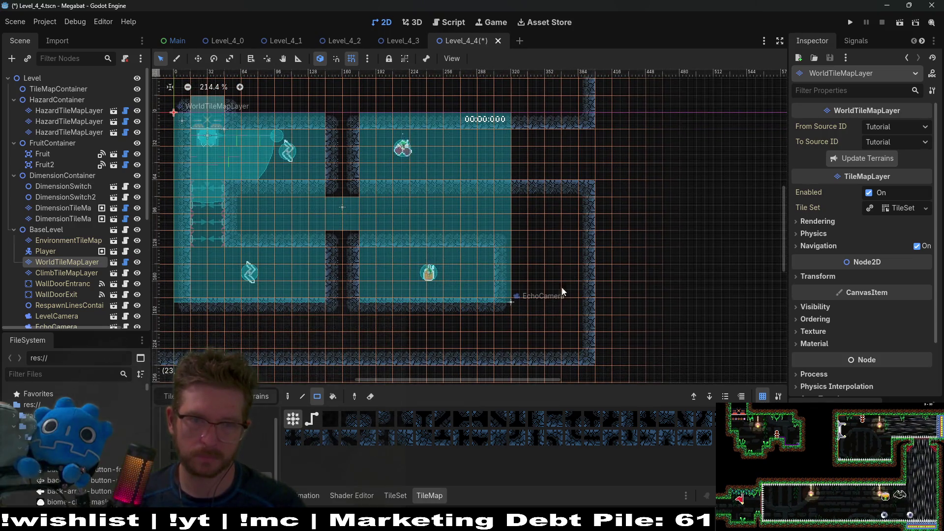
scroll(532, 279, "up", 3)
scroll(532, 278, "left", 3)
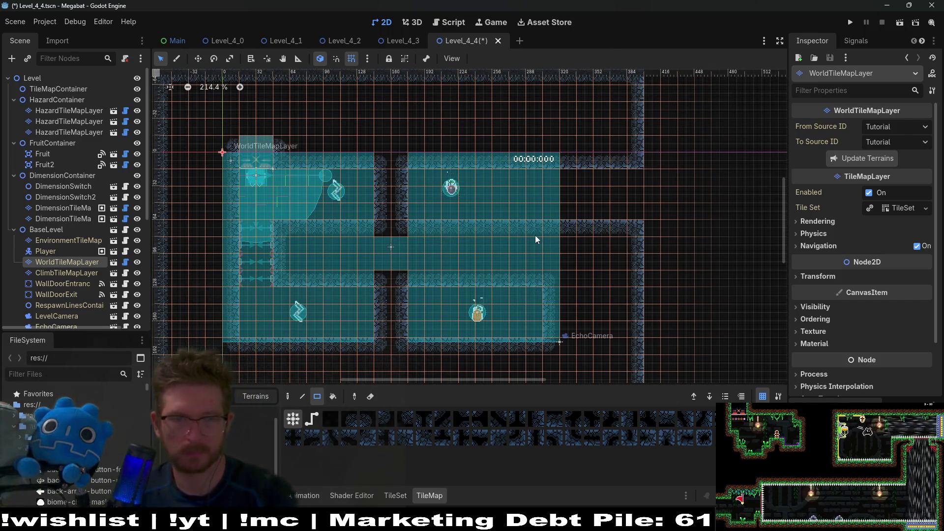
Select the first DimensionTileMapLayer and widen the scene tree panel.
left_click(69, 208)
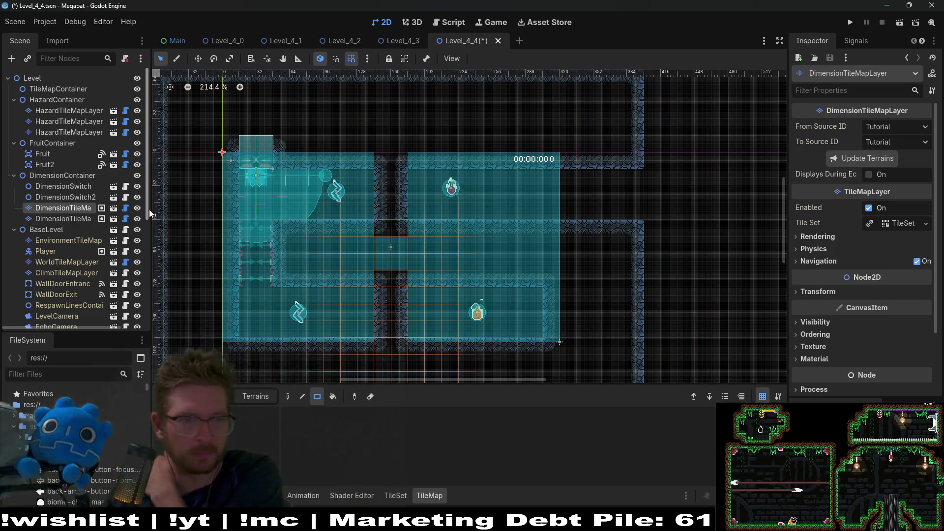
mouse_move(149, 209)
left_mouse_down()
mouse_move(224, 210)
mouse_move(210, 211)
left_mouse_up()
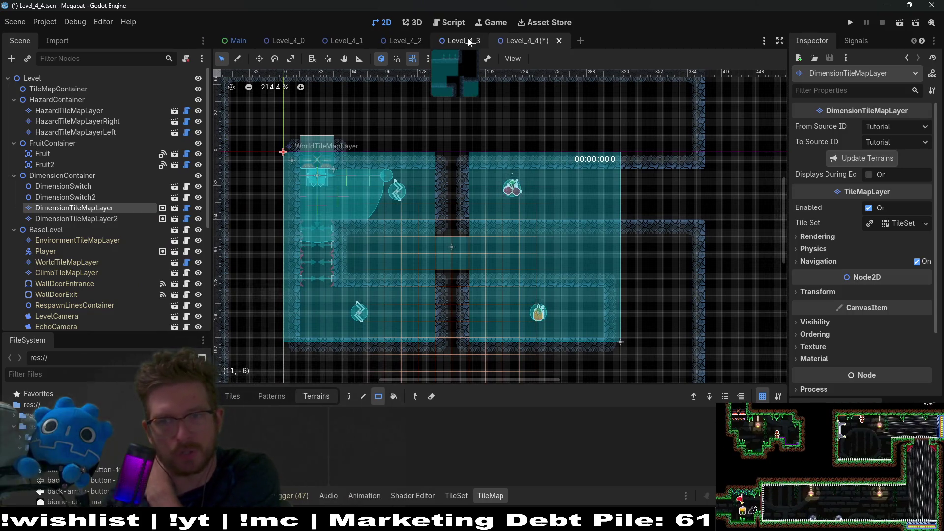
left_click(101, 219)
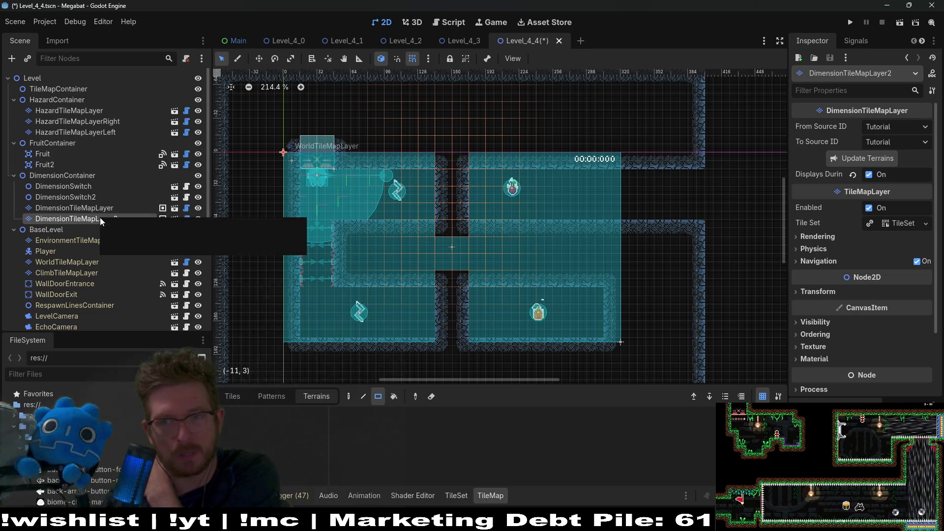
left_click(100, 208)
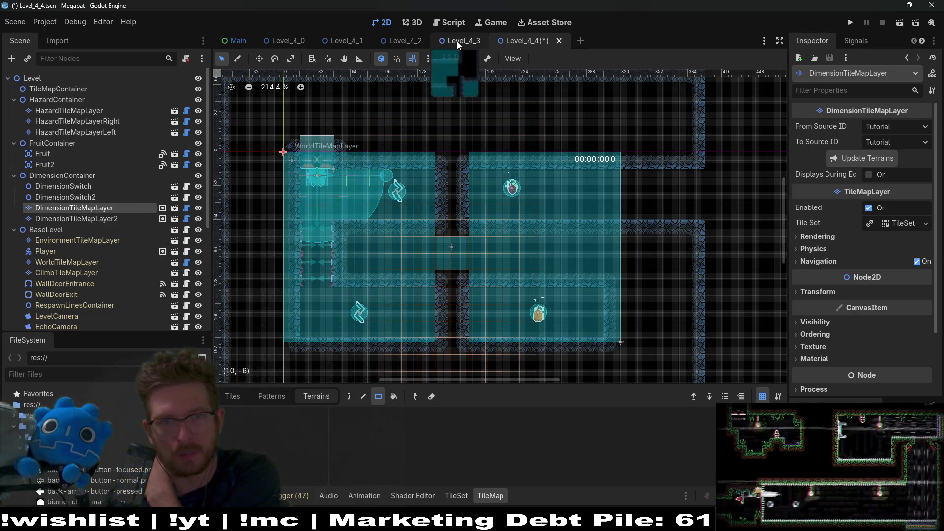
Compare the Level_4_3, Level_4_2 and Level_4_1 scenes, then return to Level_4_4.
left_click(456, 41)
left_click(393, 43)
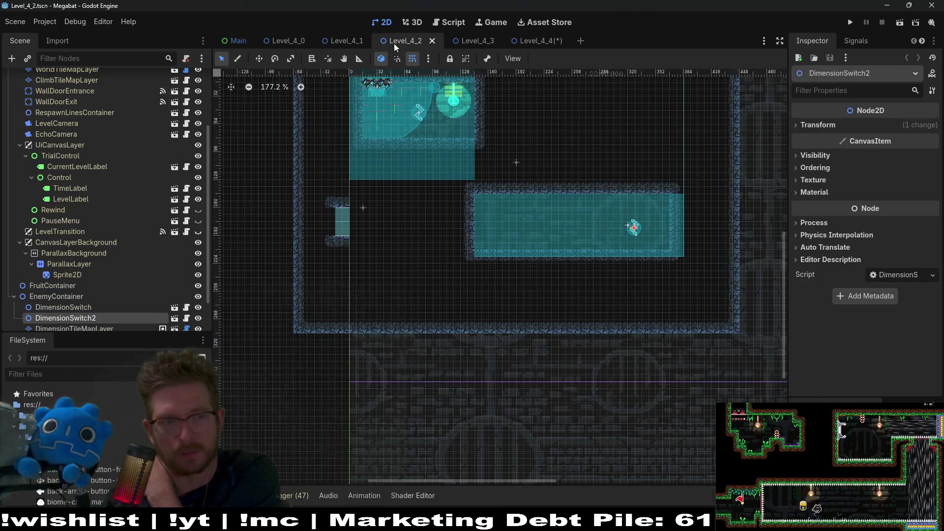
left_click(338, 41)
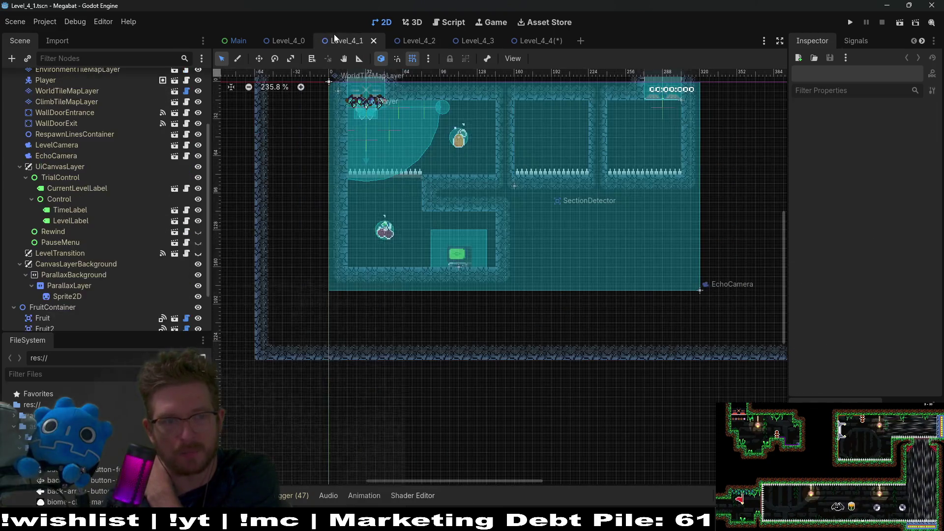
left_click(477, 40)
left_click(529, 40)
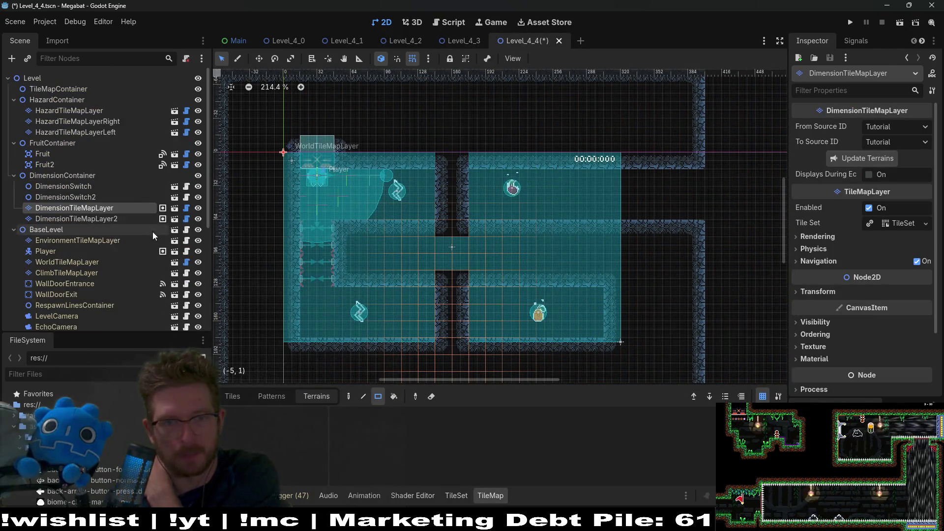
Check DimensionTileMapLayer2's settings, then reselect the first dimension layer with individual tiles shown.
left_click(113, 222)
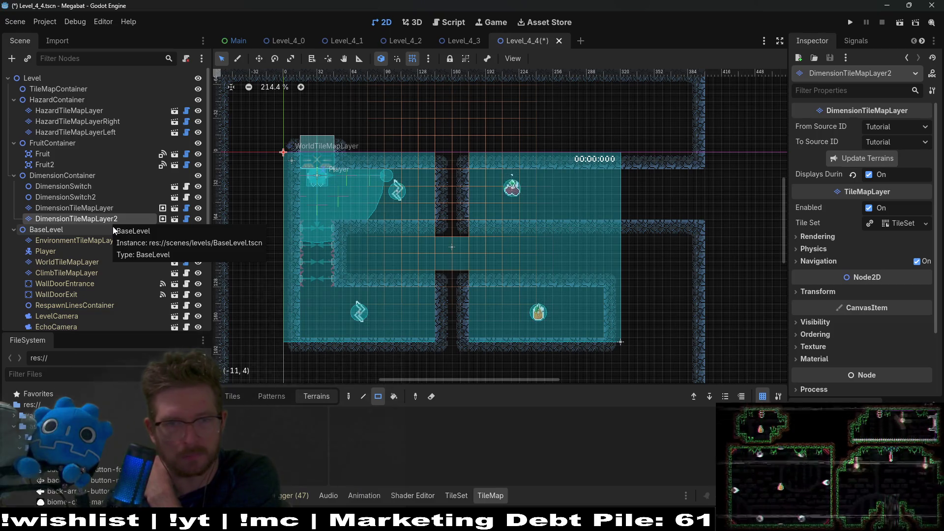
left_click(108, 208)
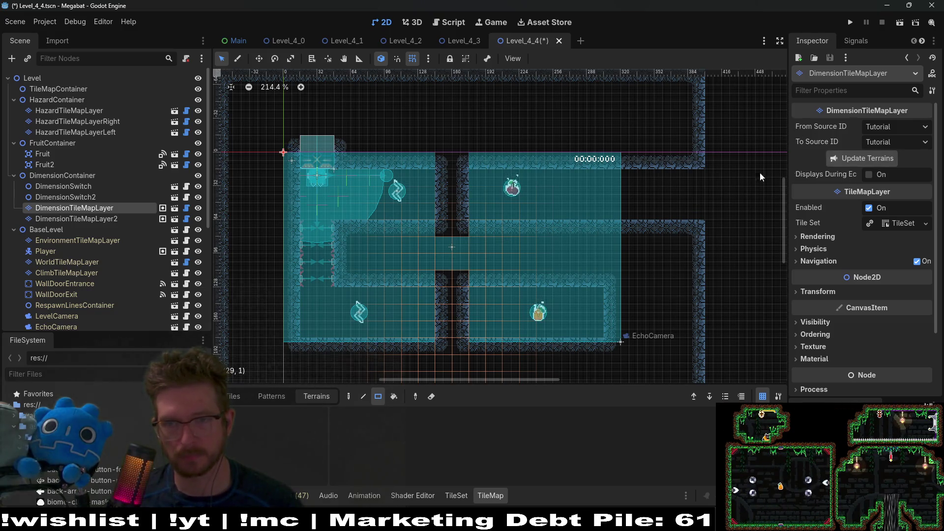
scroll(760, 176, "right", 5)
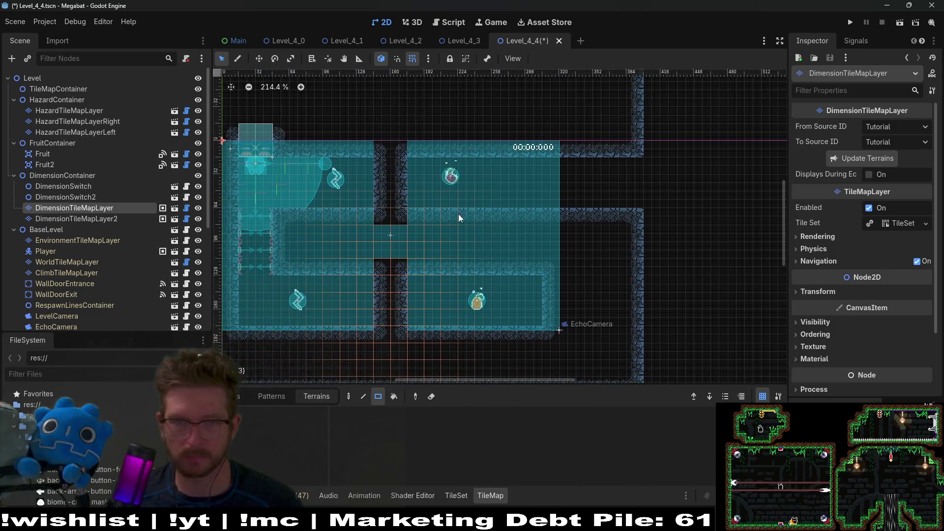
scroll(492, 212, "left", 3)
left_click(230, 397)
Switch to single-tile painting and choose the false_cave tile source.
left_click(286, 465)
scroll(283, 462, "down", 2)
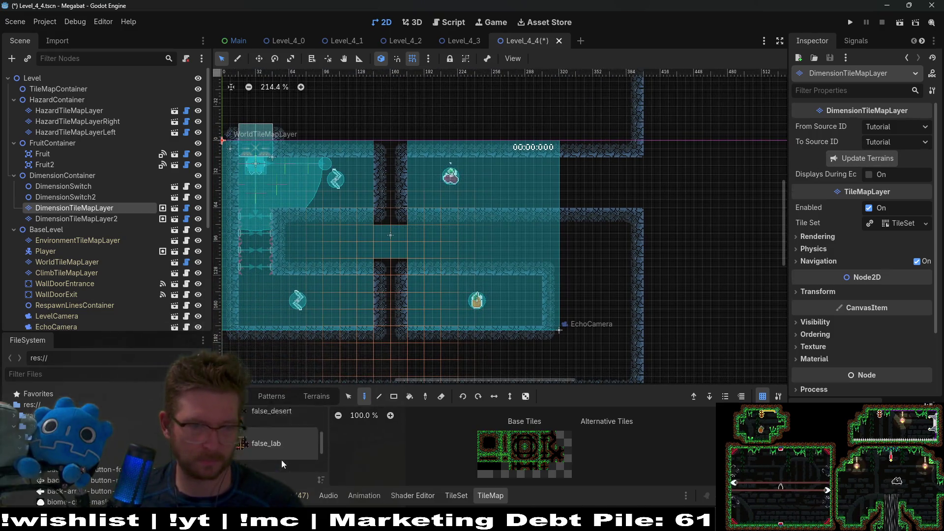
left_click(279, 448)
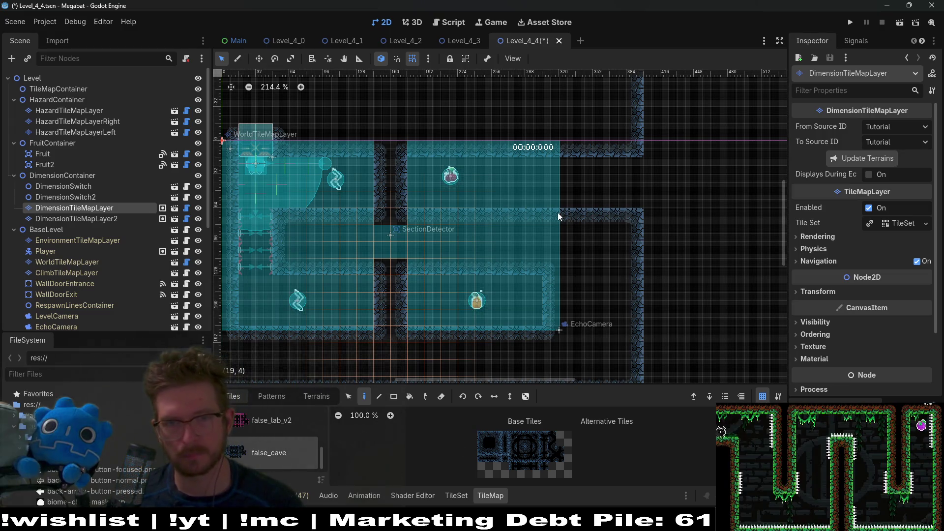
scroll(553, 170, "up", 4)
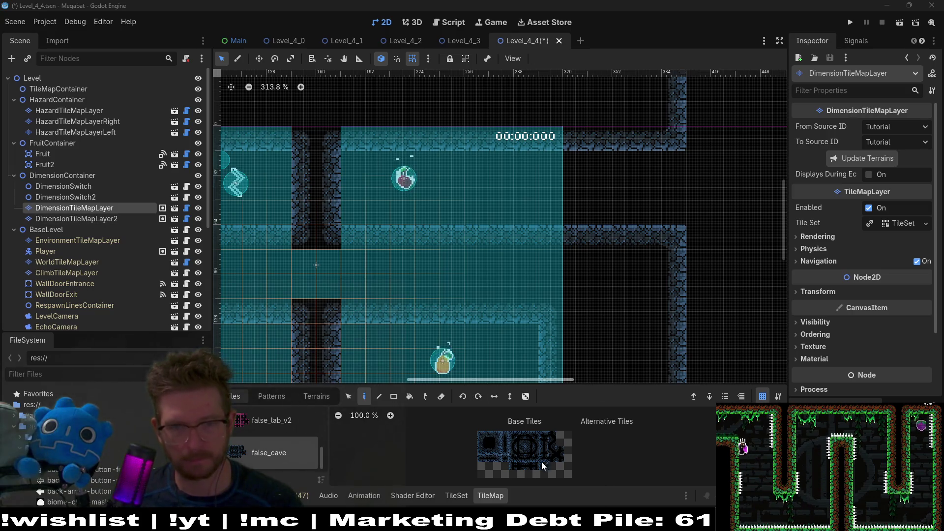
Paint a cave wall column up the gap, clear the corridor gap column, and add corner tiles.
left_click(485, 441)
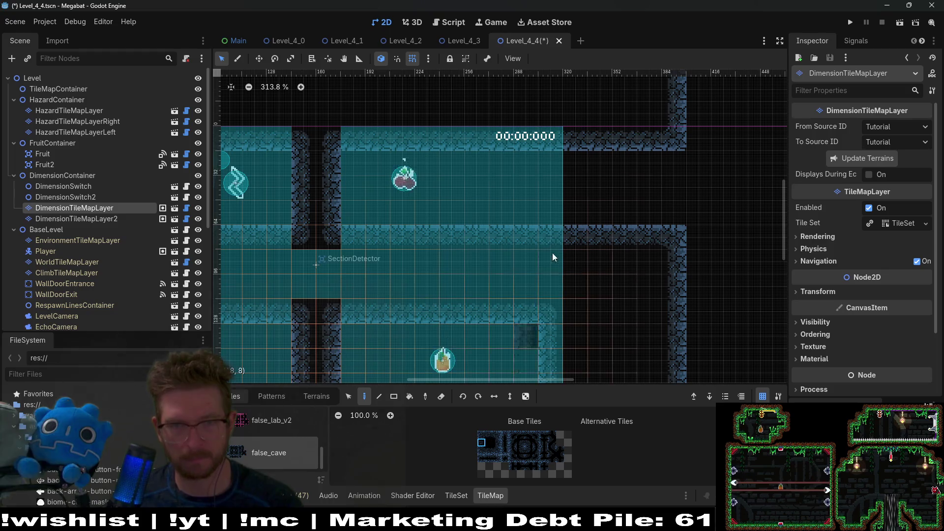
left_click_drag(547, 211, 555, 163)
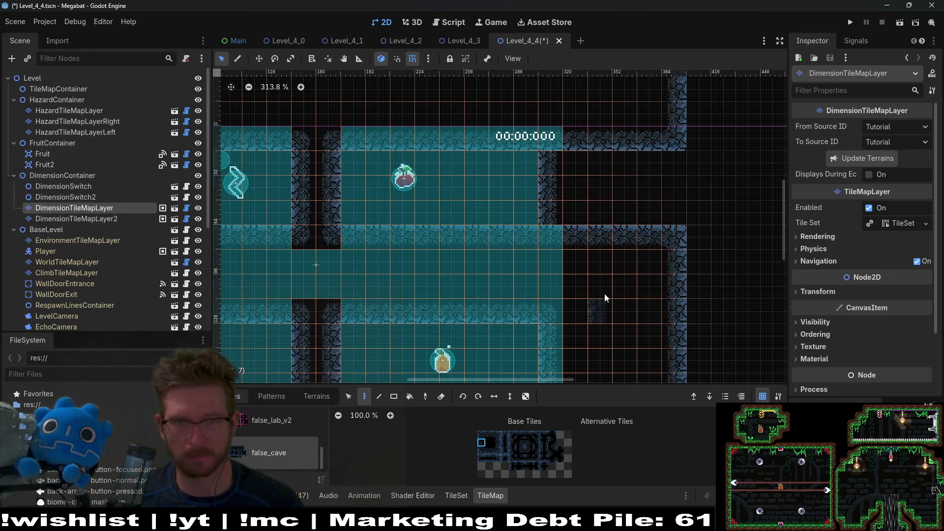
left_click(490, 442)
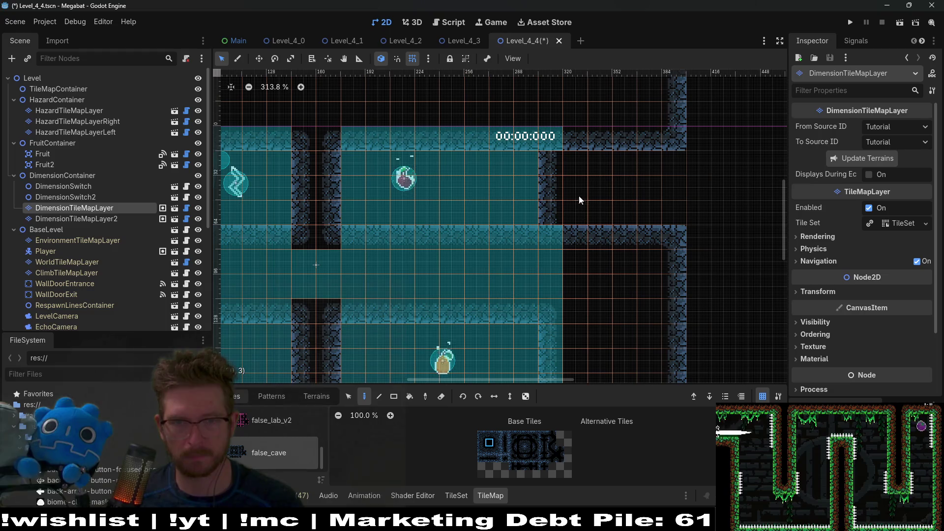
mouse_move(577, 152)
left_mouse_down()
mouse_move(576, 142)
mouse_move(581, 349)
left_mouse_up()
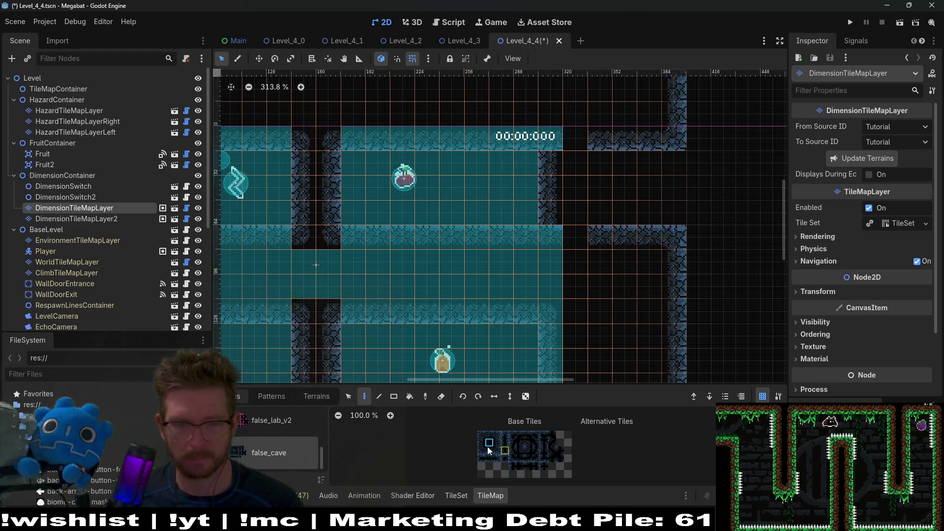
left_click(530, 455)
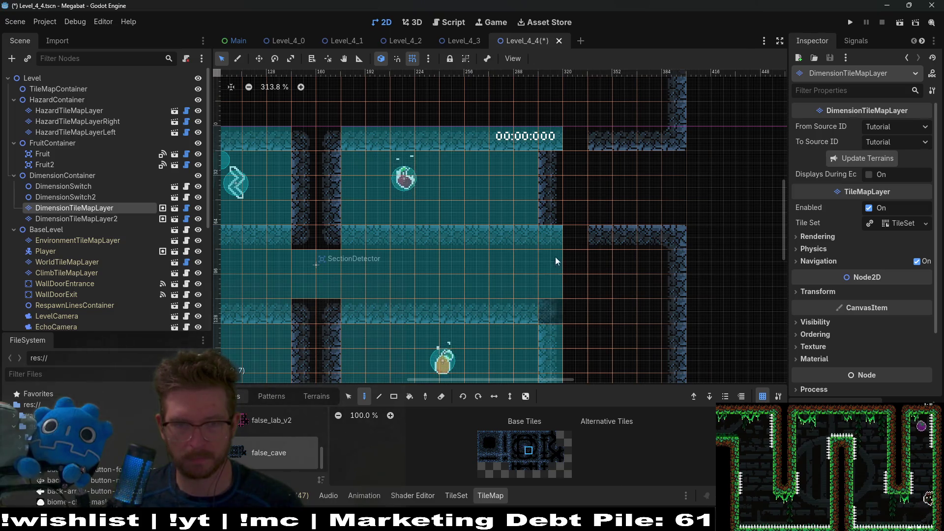
left_click(551, 237)
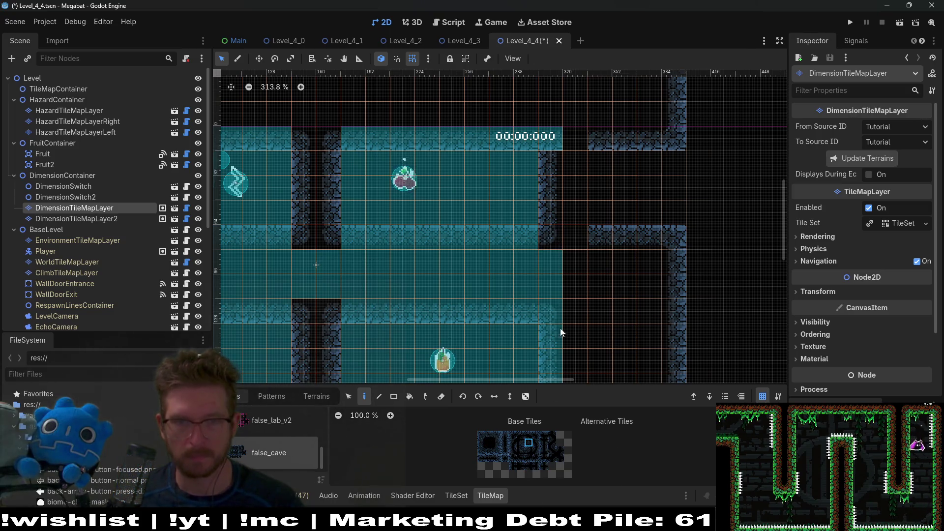
left_click(544, 139)
Repaint the gap's bottom with plain wall tiles and rectangle-clear the stray wall tiles.
scroll(611, 202, "down", 3)
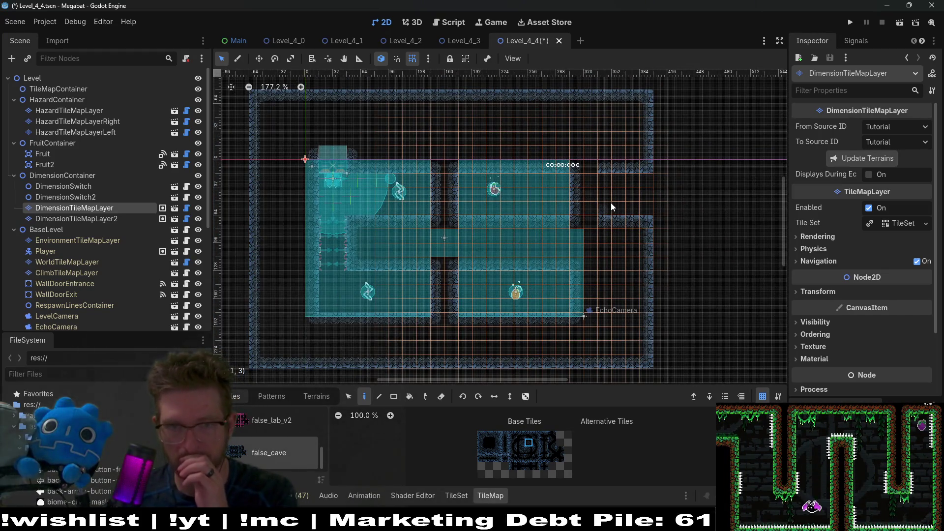
left_click(488, 446)
scroll(603, 192, "up", 2)
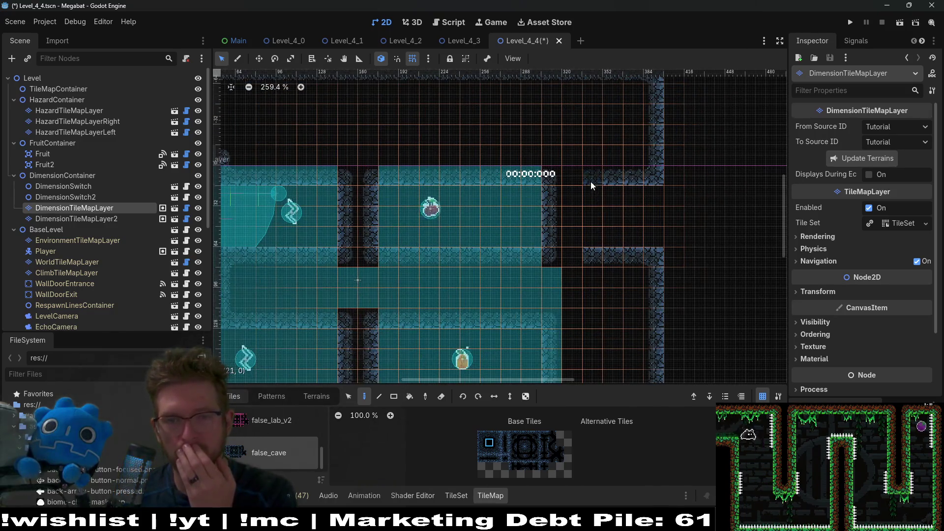
left_click_drag(604, 266, 631, 240)
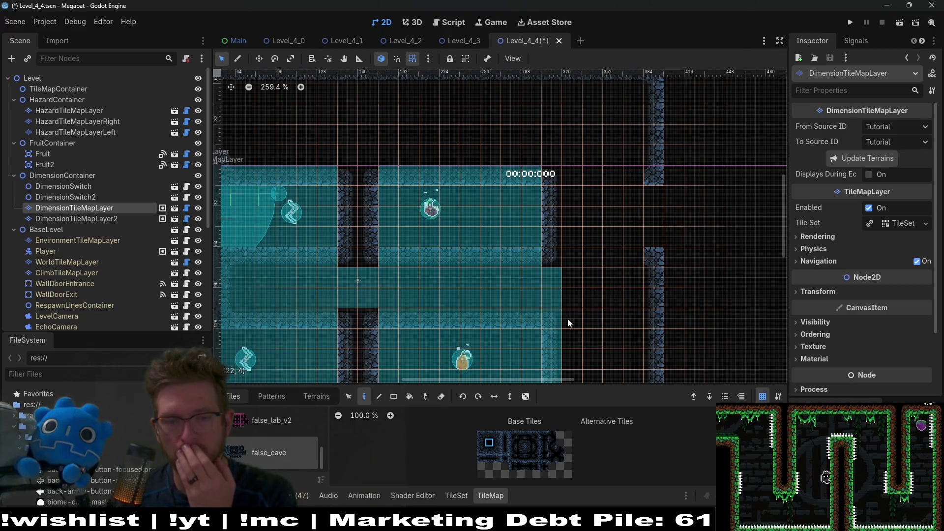
left_click(397, 398)
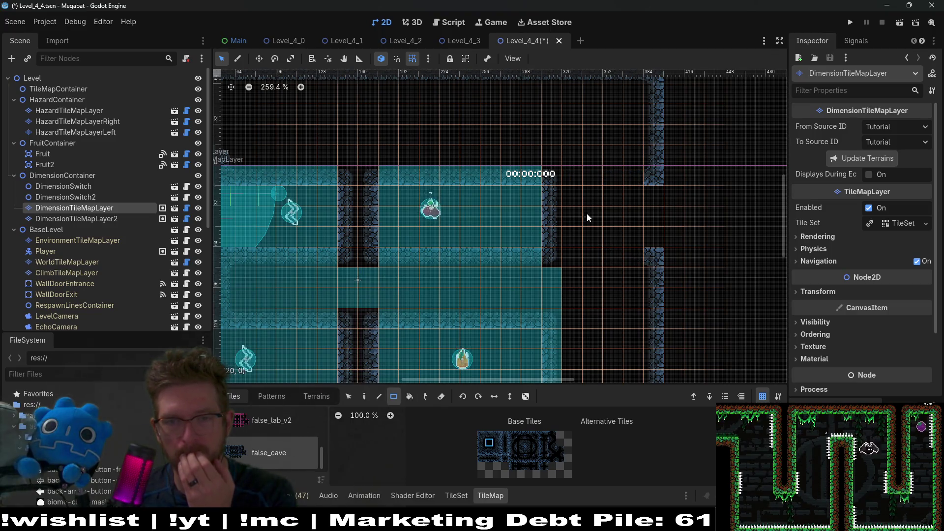
left_click_drag(654, 170, 659, 257)
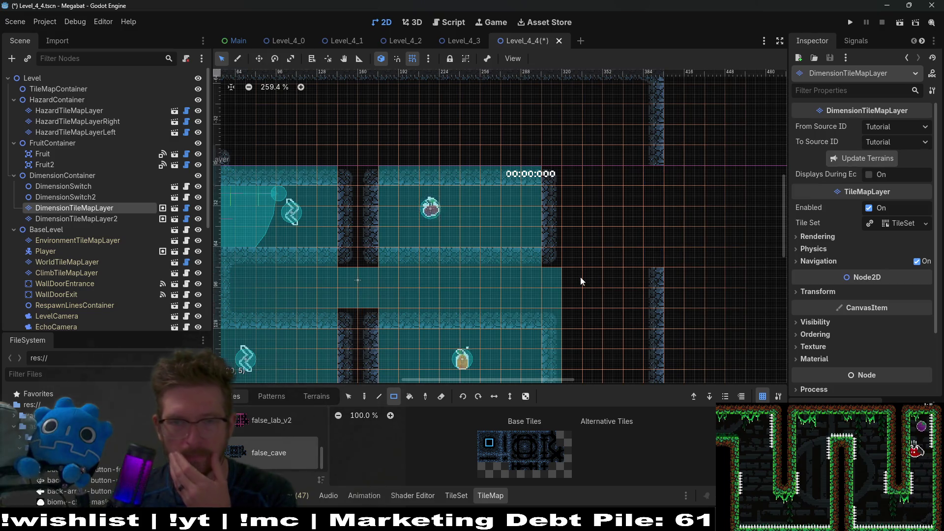
scroll(580, 277, "down", 4)
scroll(574, 281, "left", 5)
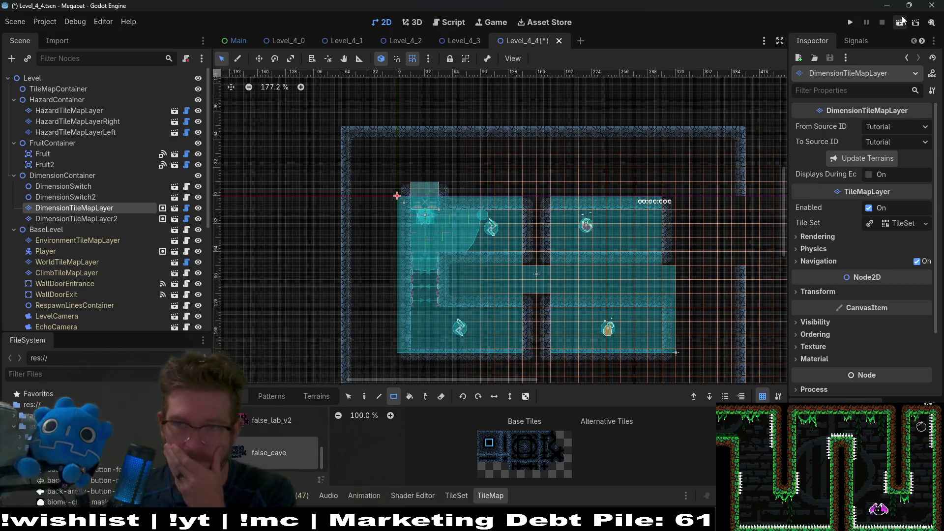
Run Level_4_4, move the cat right along the floor past the gap, then close the game.
left_click(901, 21)
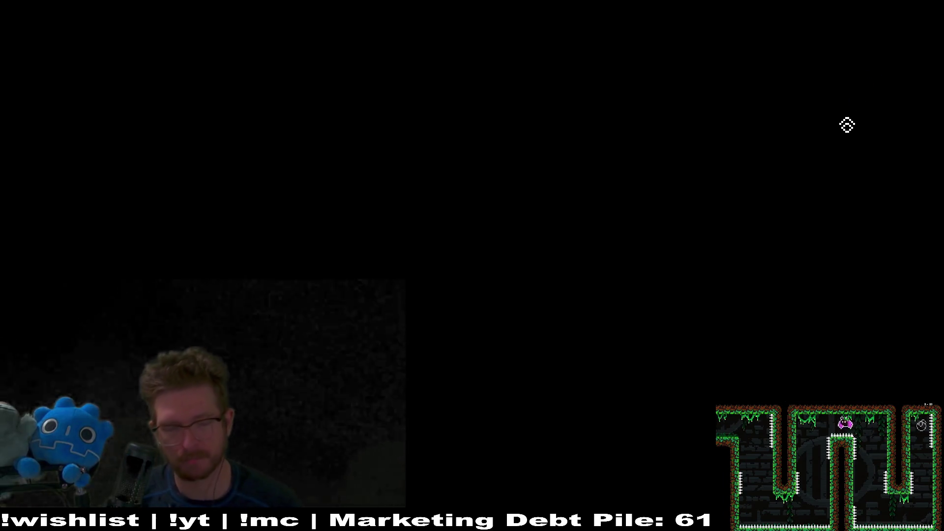
key("Right")
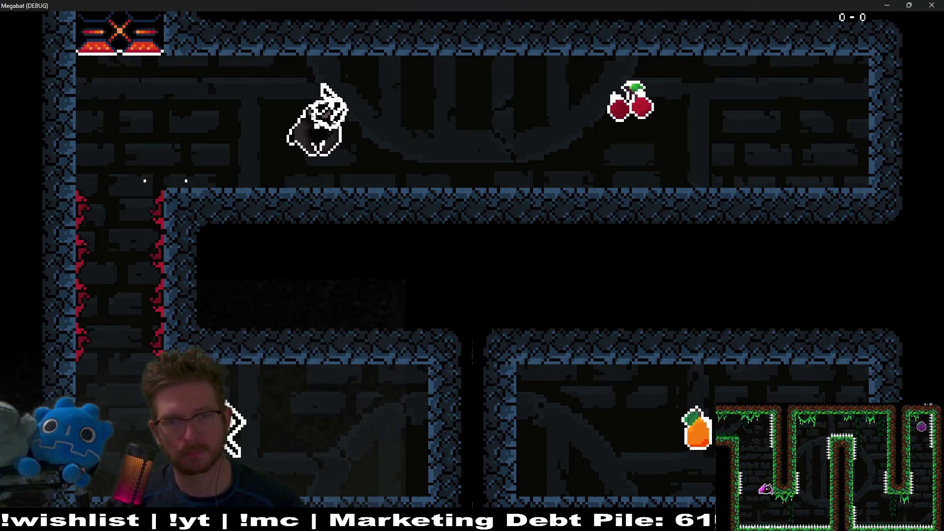
key("Right")
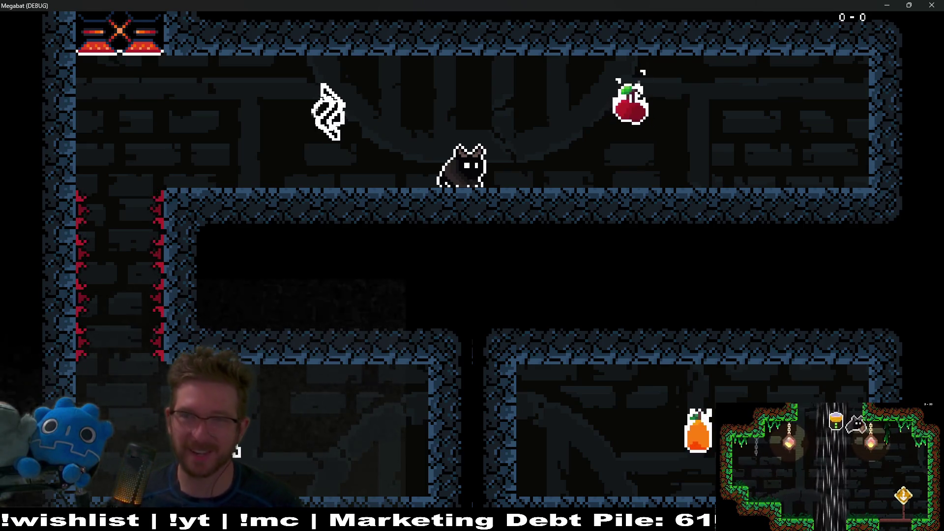
left_click(929, 4)
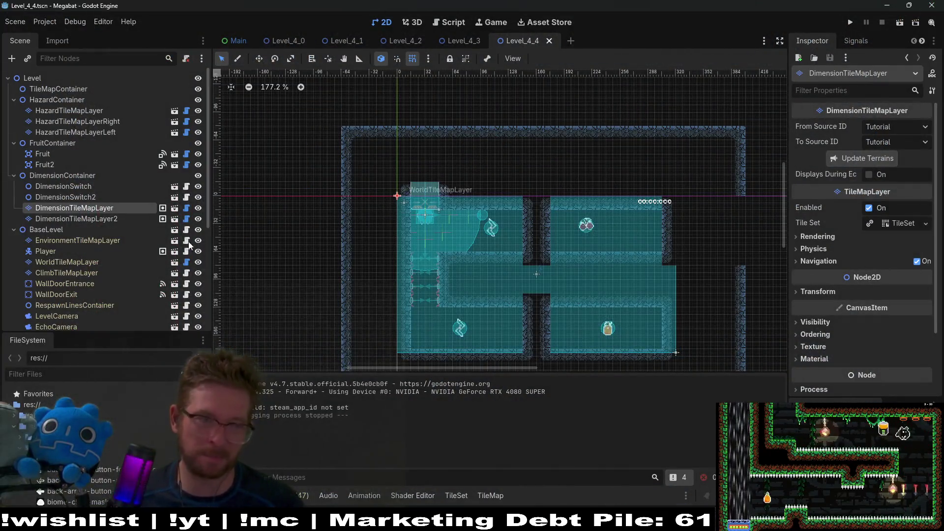
Inspect DimensionTileMapLayer2's Transform position, rotation and scale values.
left_click(114, 220)
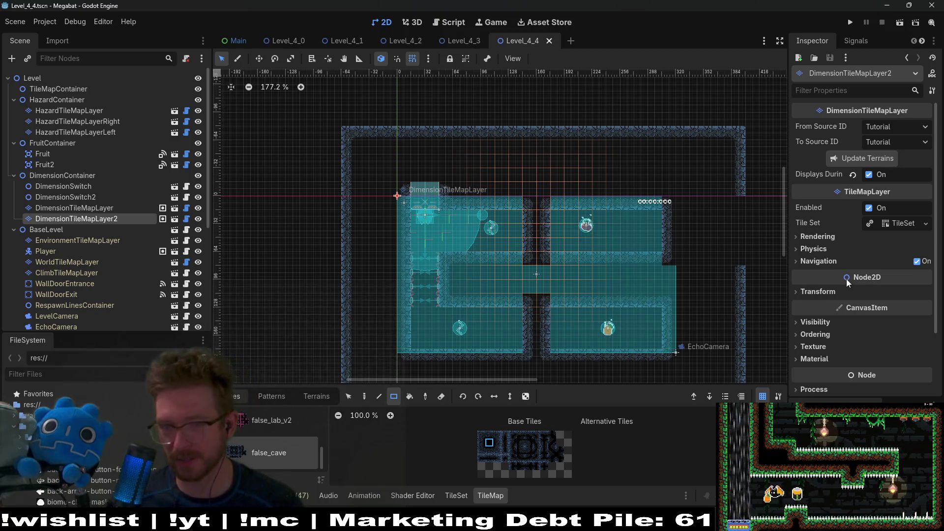
left_click(826, 293)
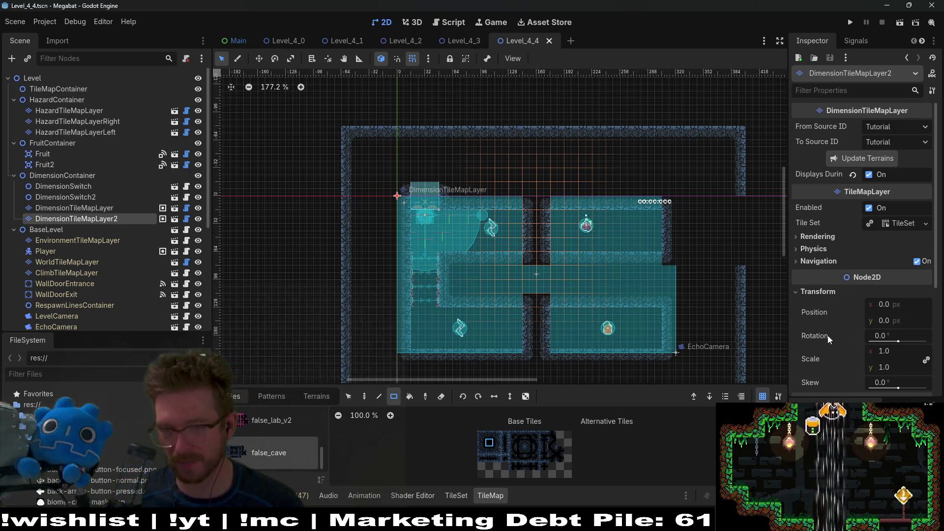
scroll(514, 340, "up", 10)
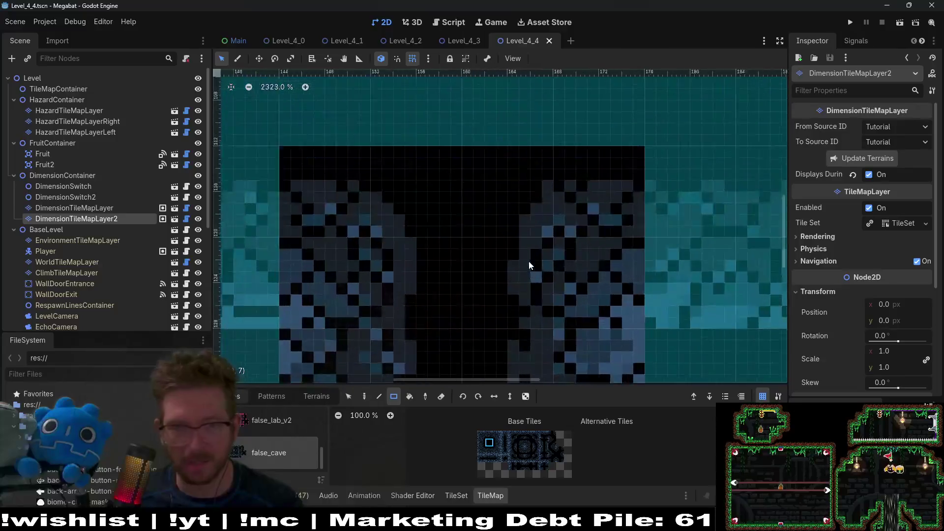
scroll(529, 261, "down", 10)
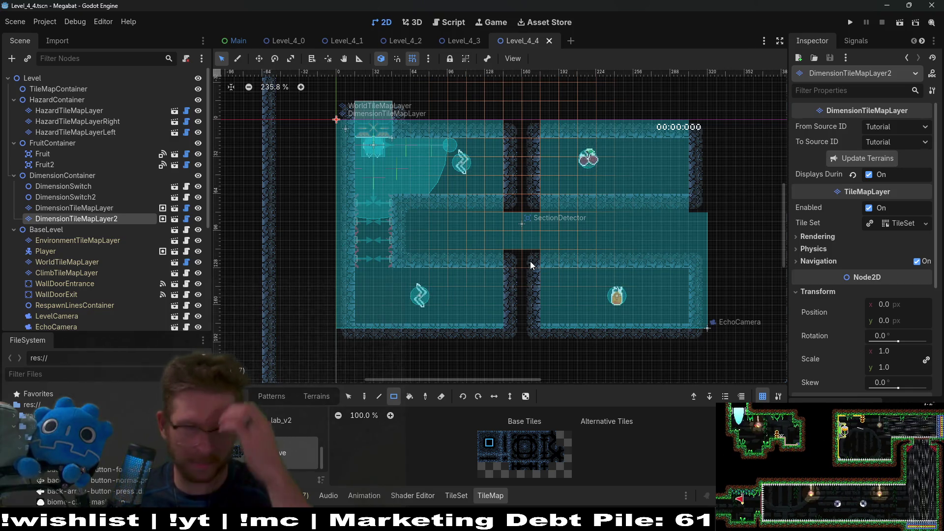
scroll(149, 210, "down", 5)
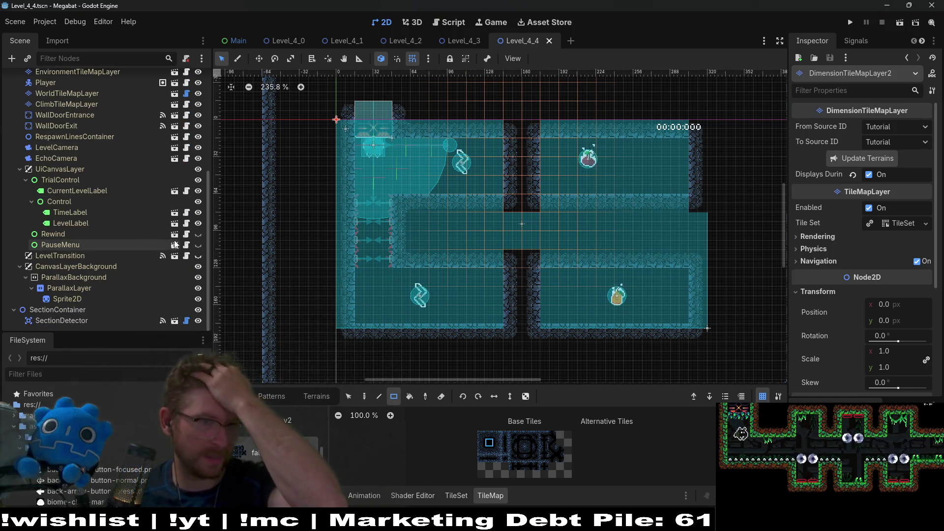
Check the background Sprite2D, revisit DimensionTileMapLayer2, then select DimensionTileMapLayer for editing.
left_click(57, 295)
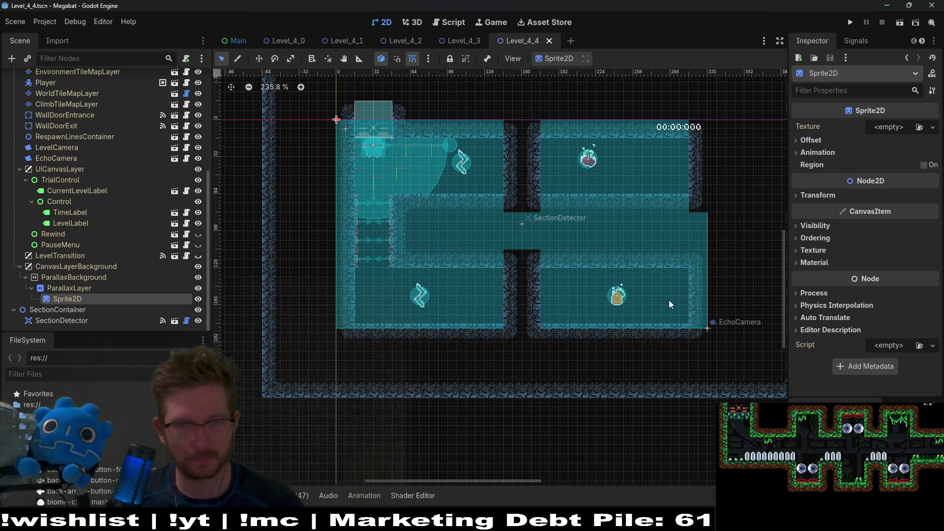
scroll(571, 256, "up", 5)
scroll(100, 220, "up", 5)
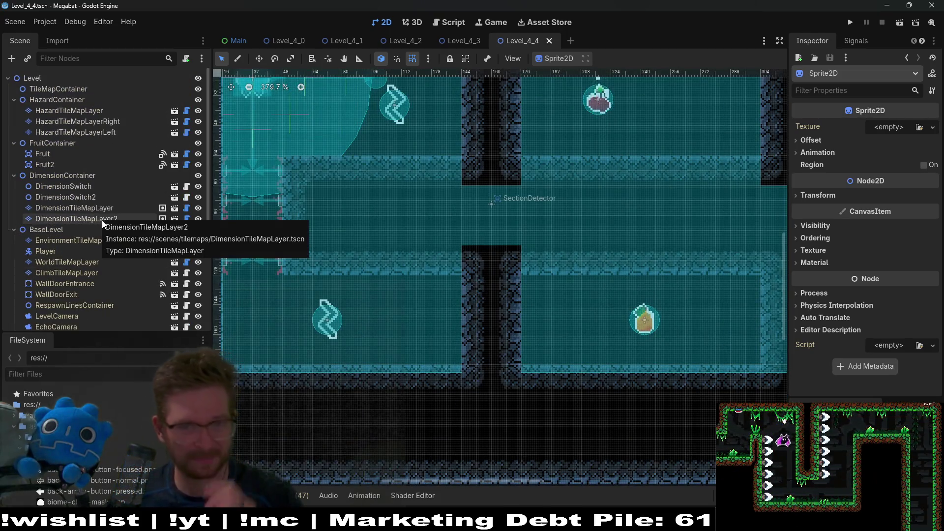
left_click(102, 220)
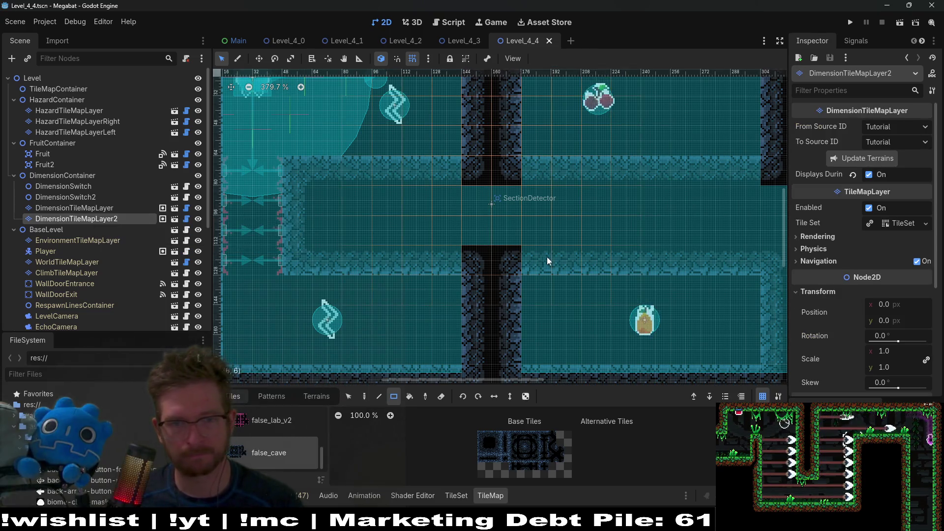
scroll(550, 261, "down", 5)
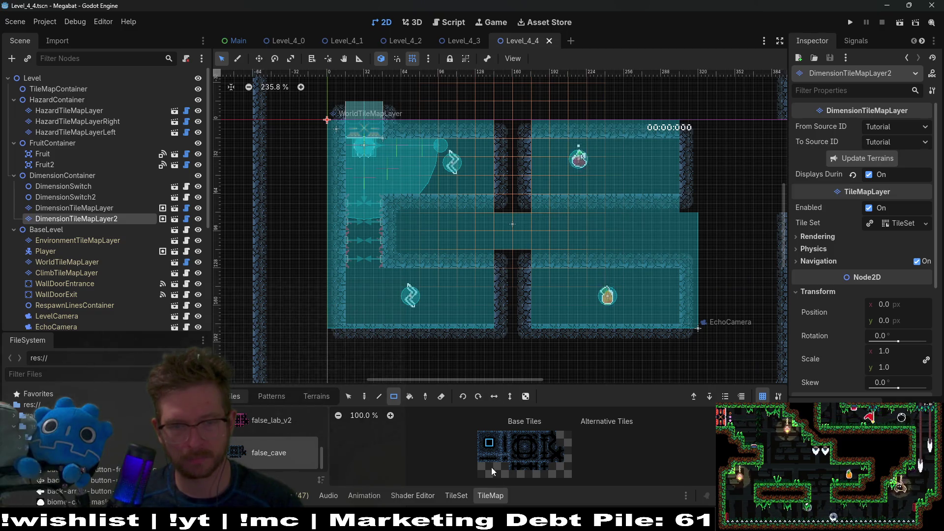
left_click(93, 206)
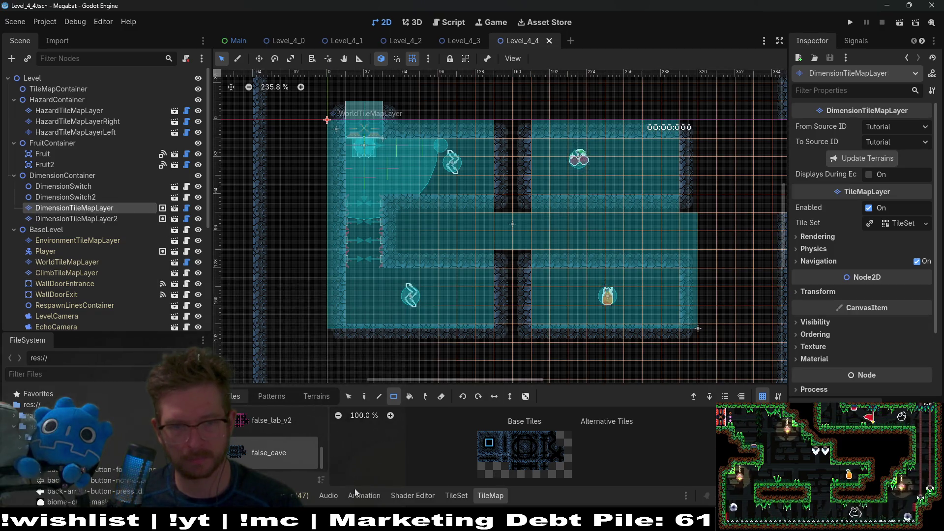
Paint dimension tiles at the top and bottom of the lower wall gap, then save.
left_click_drag(503, 256, 507, 327)
key("ctrl+z")
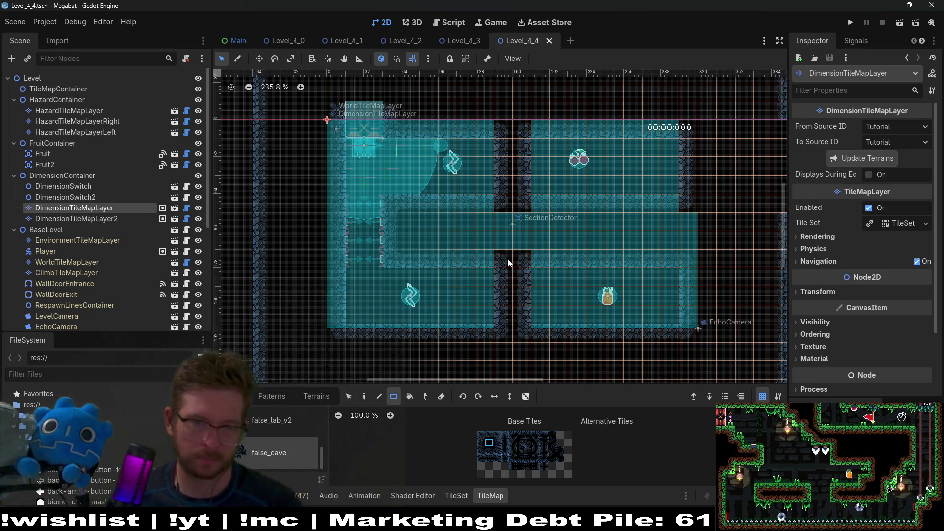
left_click_drag(516, 257, 539, 324)
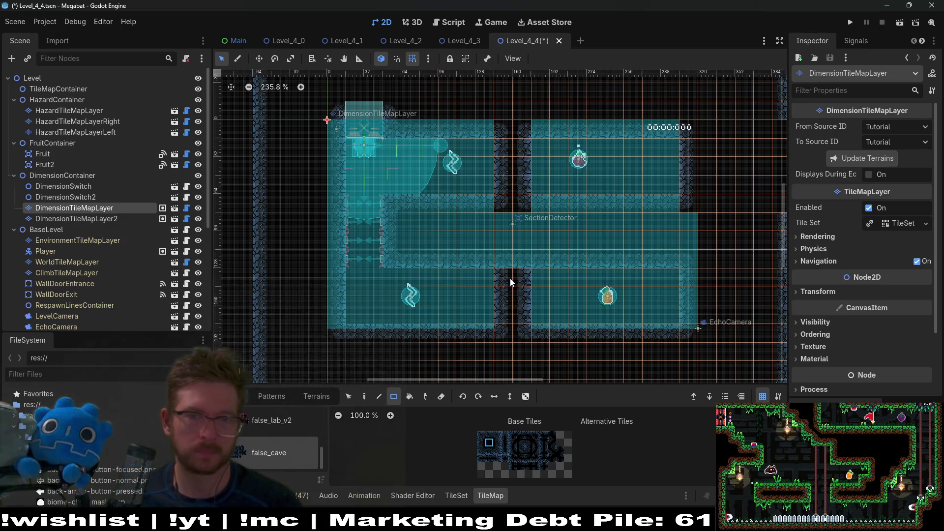
left_click_drag(527, 318, 527, 326)
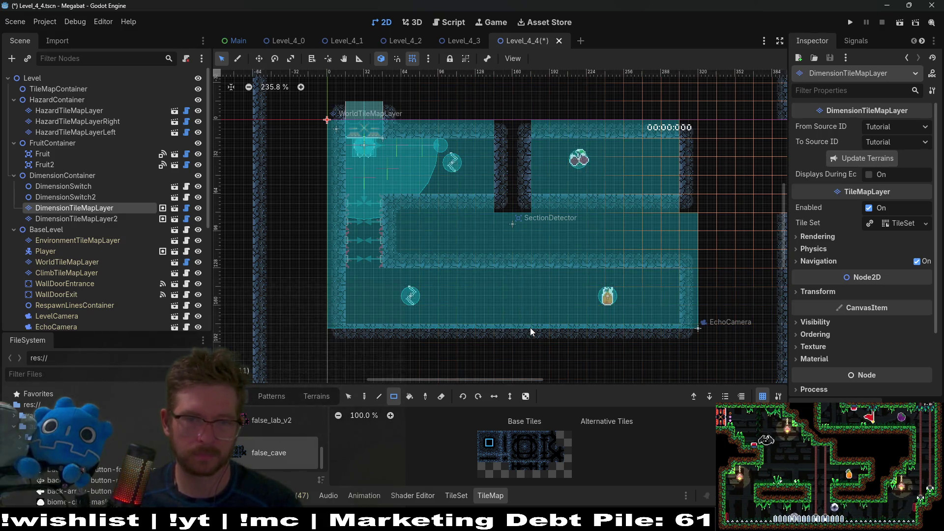
key("ctrl+s")
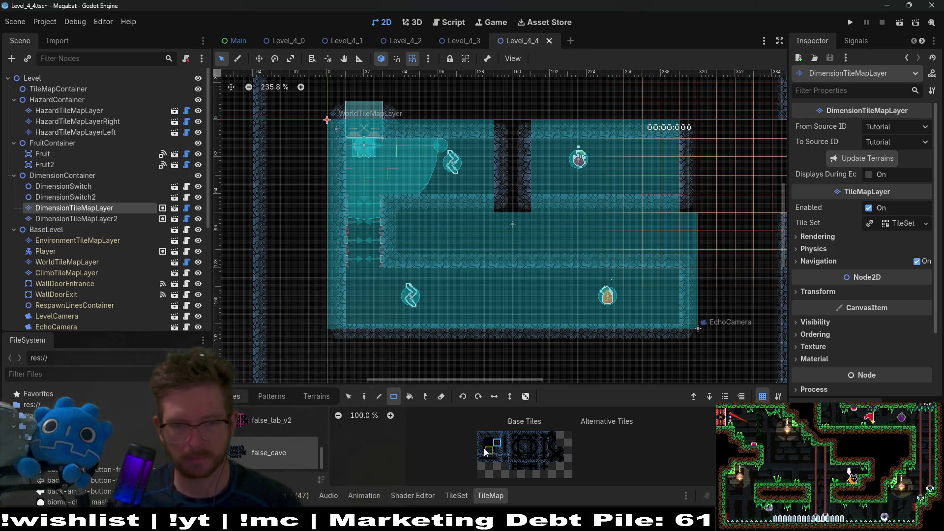
Paint a cave wall column through the lower corridor, edged with left-edge and neighbouring wall tiles.
scroll(524, 300, "up", 3)
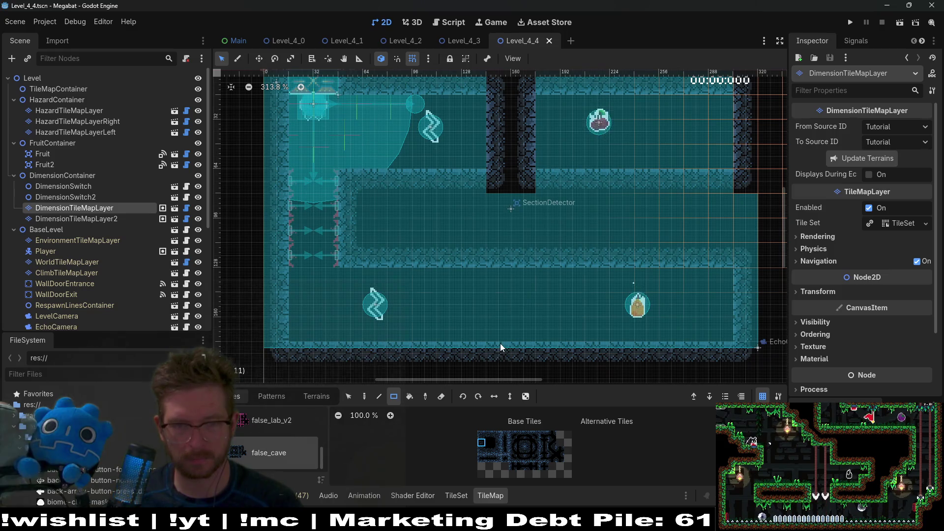
left_click_drag(500, 343, 506, 261)
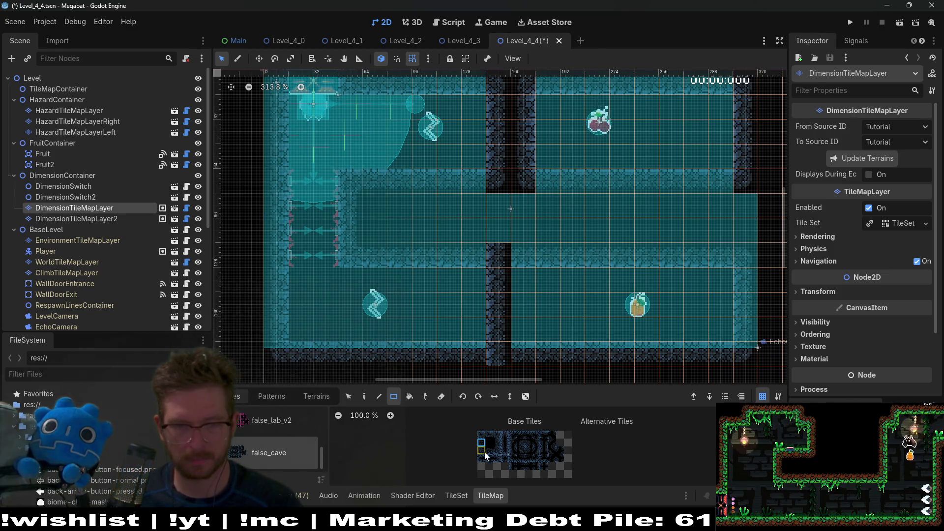
left_click(529, 452)
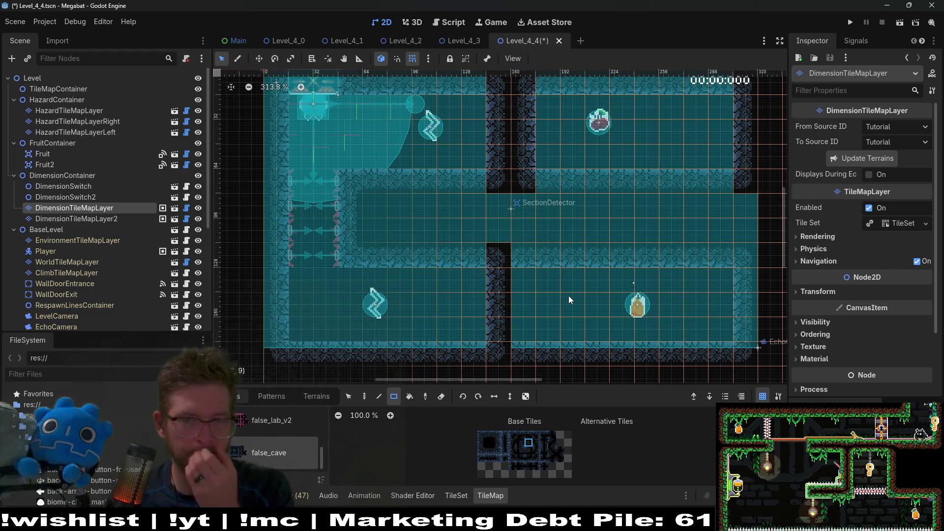
left_click(491, 443)
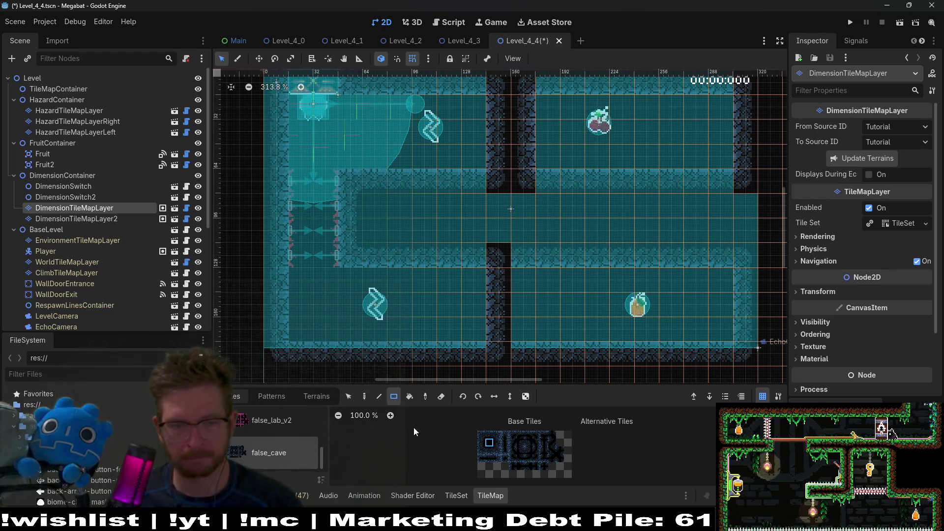
left_click_drag(519, 266, 556, 364)
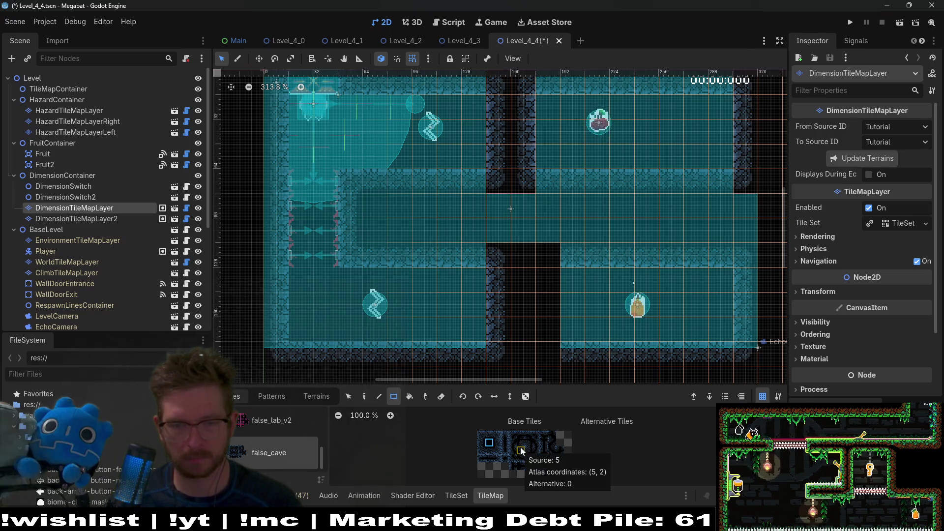
left_click(497, 444)
left_click_drag(580, 339, 573, 275)
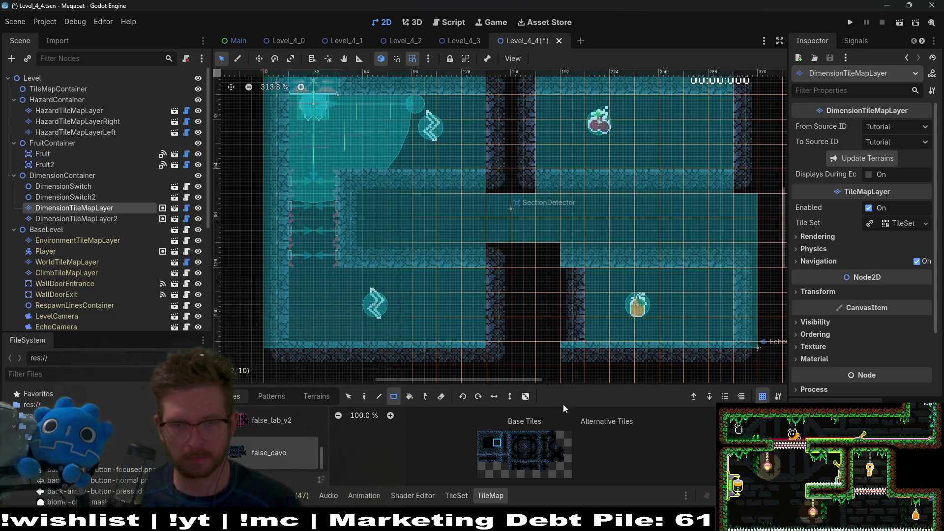
left_click(573, 359)
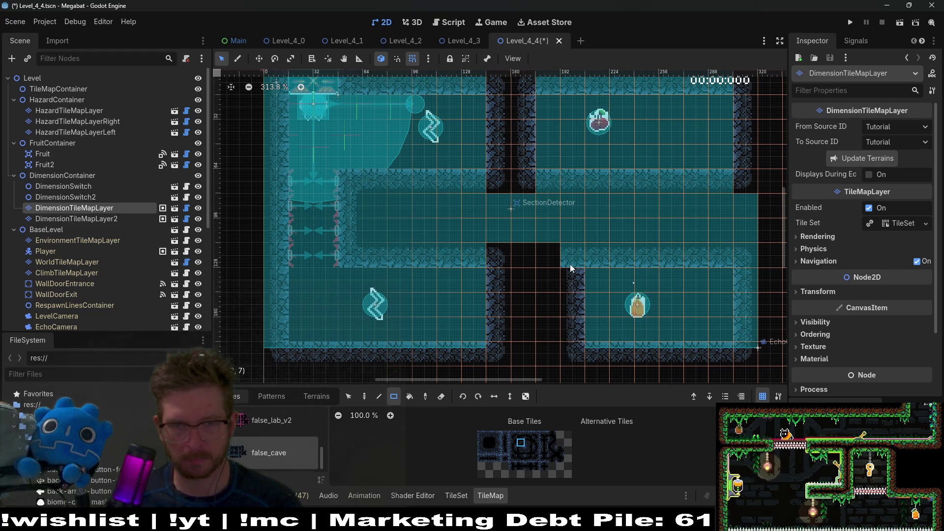
scroll(634, 235, "down", 4)
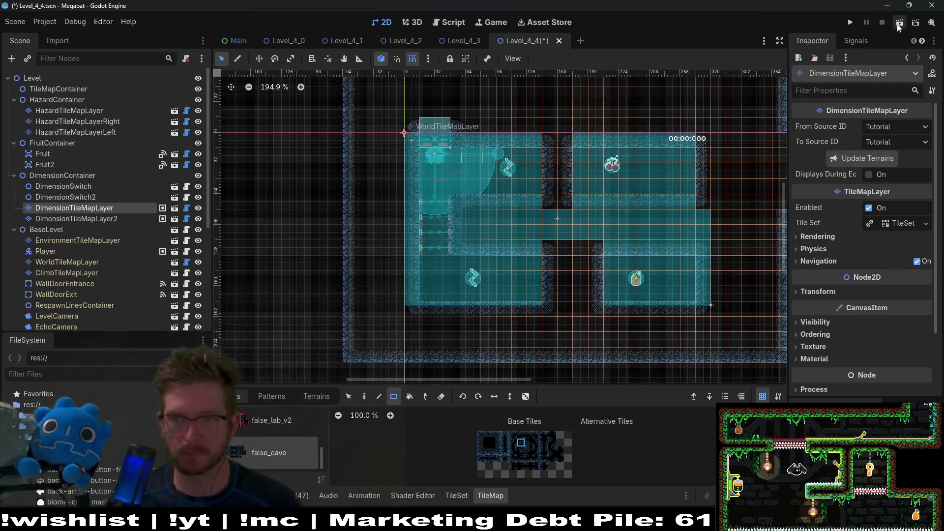
Launch Level_4_4, fly the bat along the top corridor, eat the cherry, pulse sonar, then stop with F8.
left_click(899, 23)
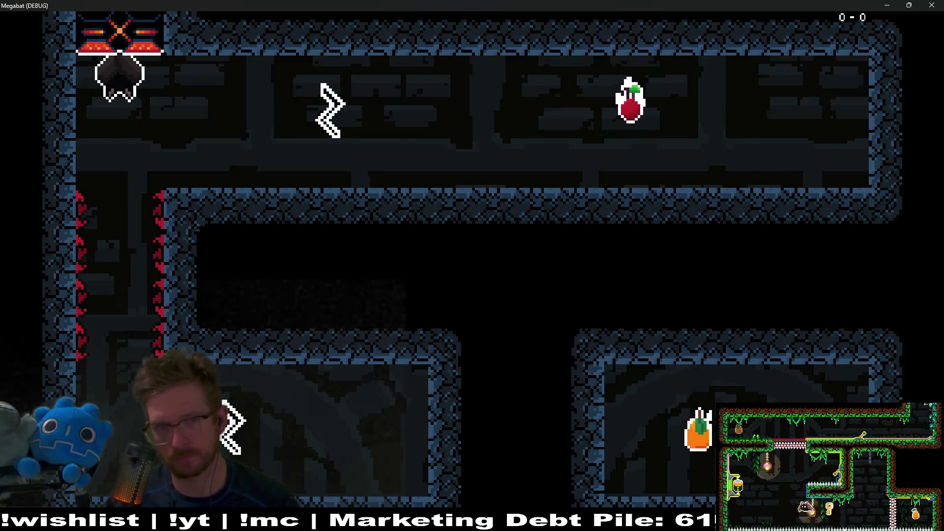
key("Right")
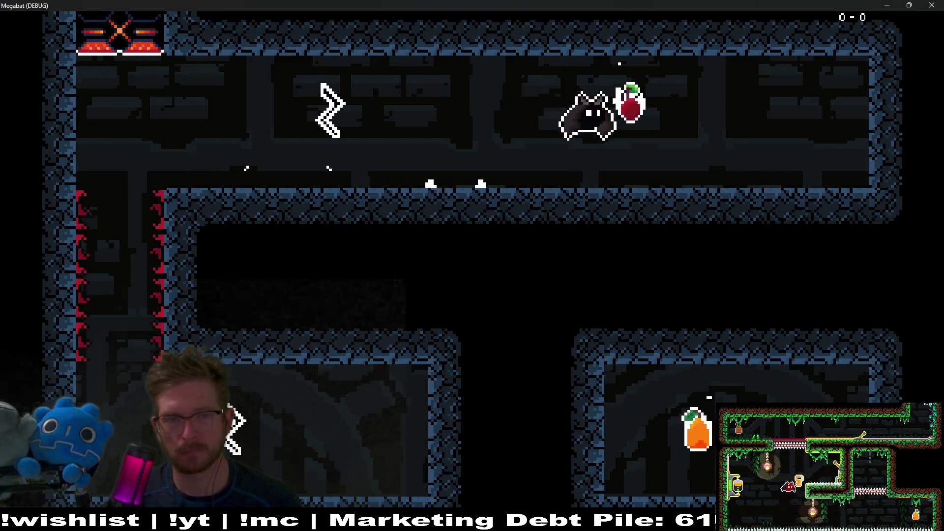
key("Left")
key("space")
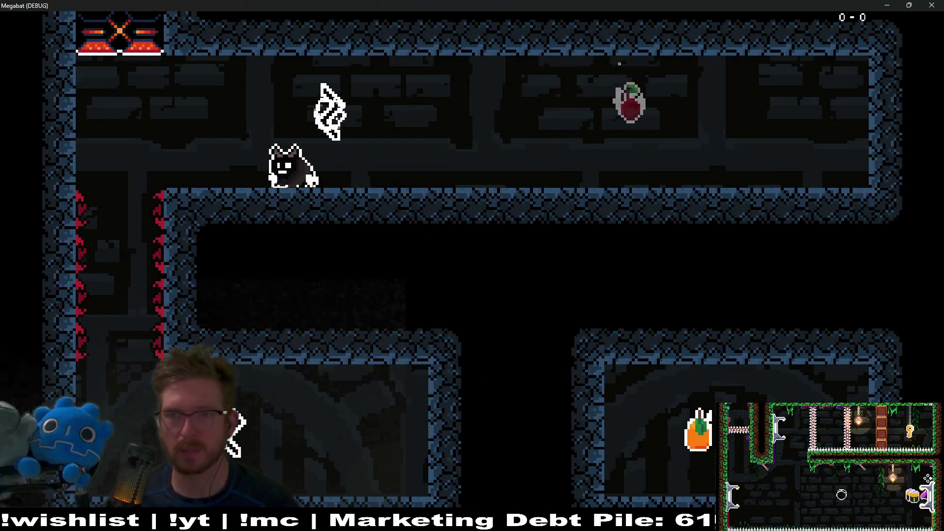
key("F8")
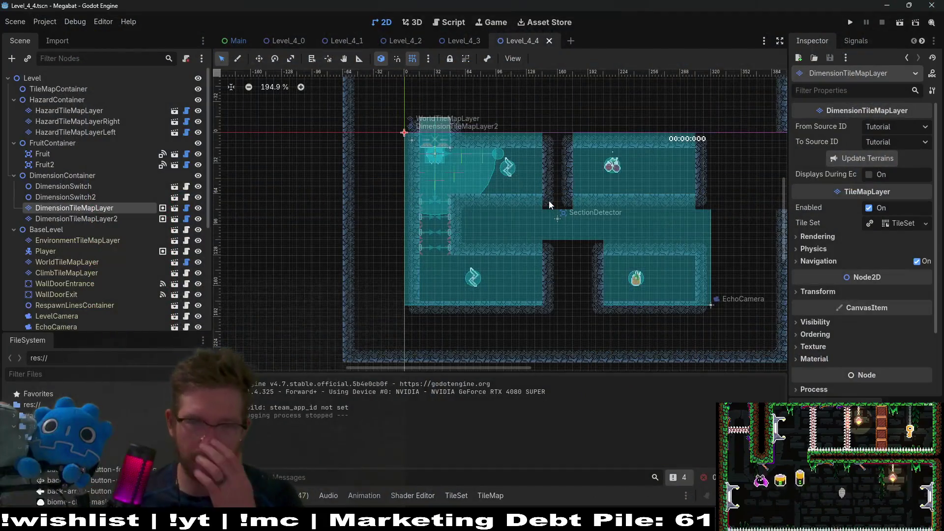
Zoom and pan around Level_4_4's repainted rooms and corridor, then switch to plum.aseprite.
scroll(574, 179, "up", 2)
scroll(497, 209, "up", 2)
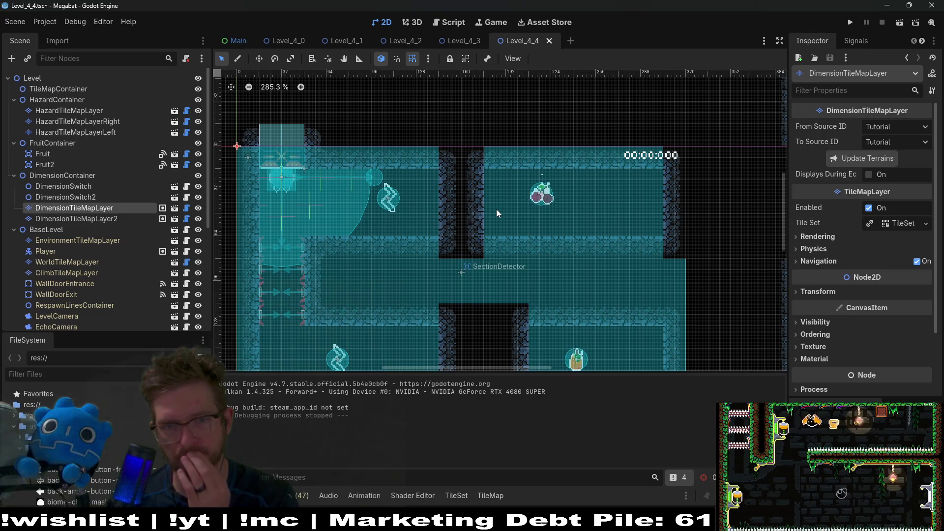
left_click_drag(532, 270, 457, 211)
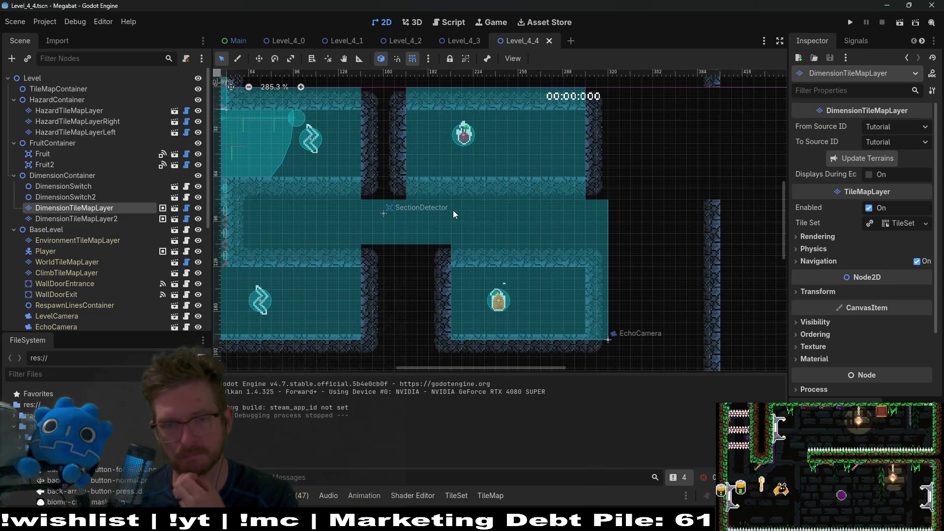
left_click_drag(529, 168, 517, 211)
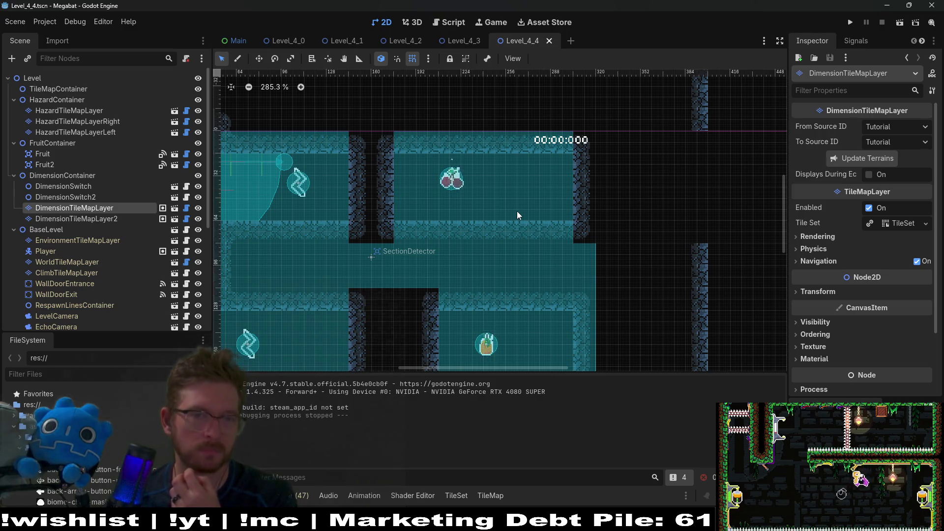
scroll(515, 215, "down", 2)
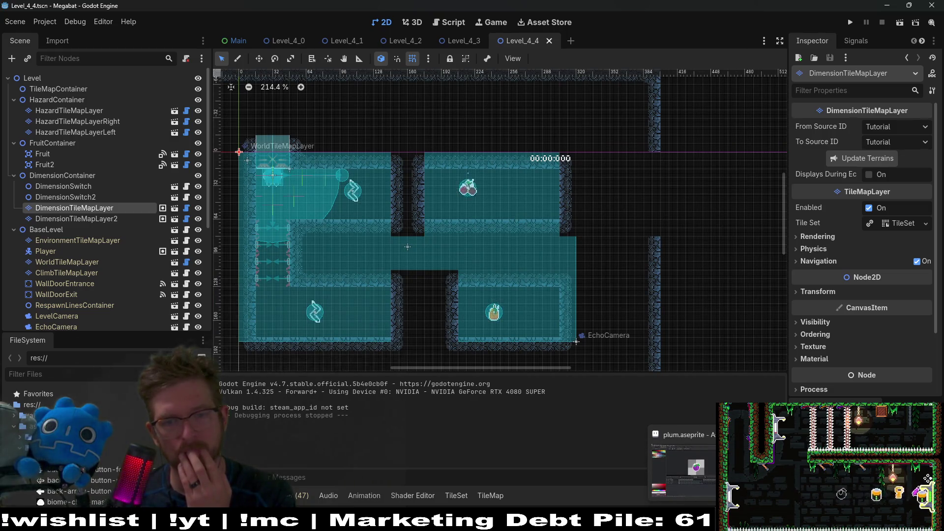
left_click(684, 465)
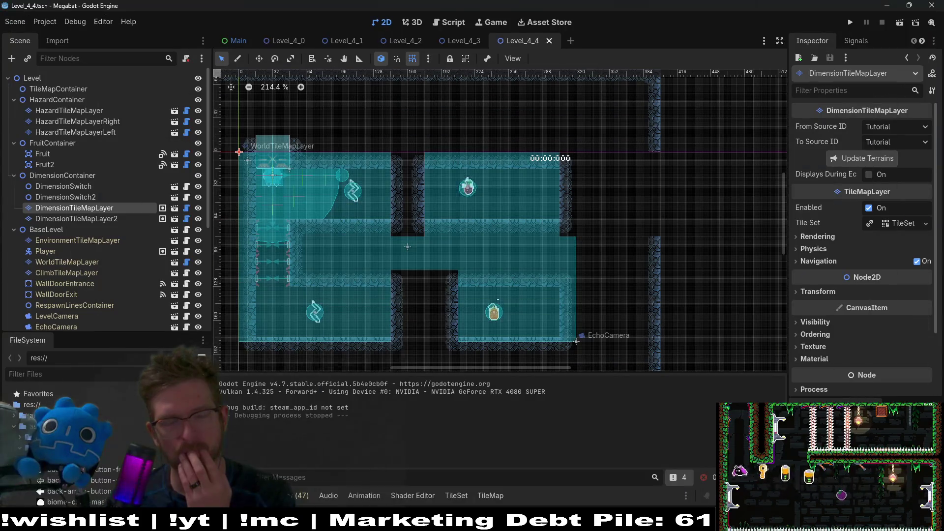
key("alt+Tab")
Bring up Aseprite's Open File browser from the File menu.
left_click(10, 16)
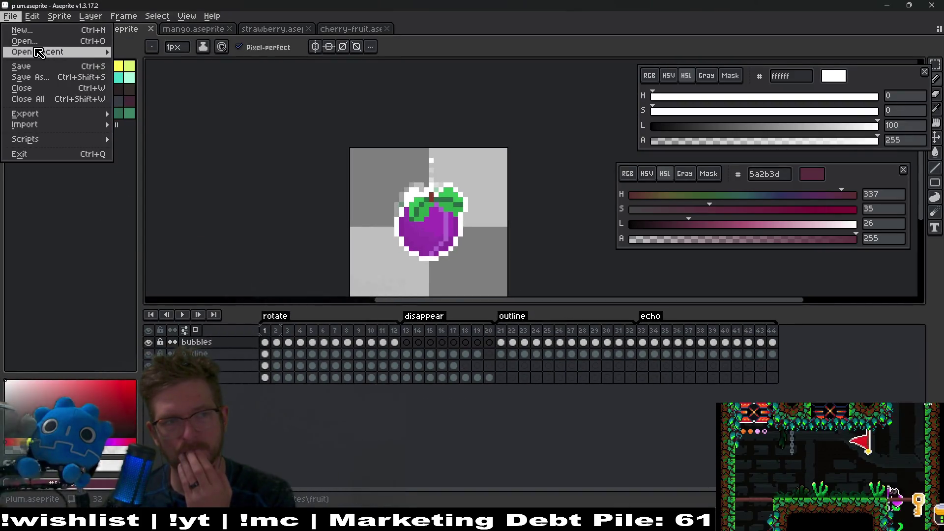
left_click(29, 37)
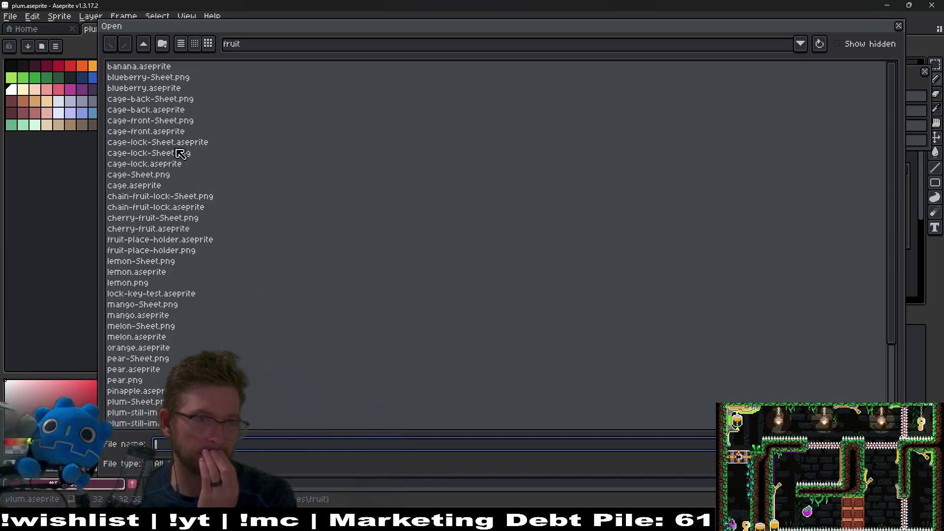
key("Escape")
left_click(10, 16)
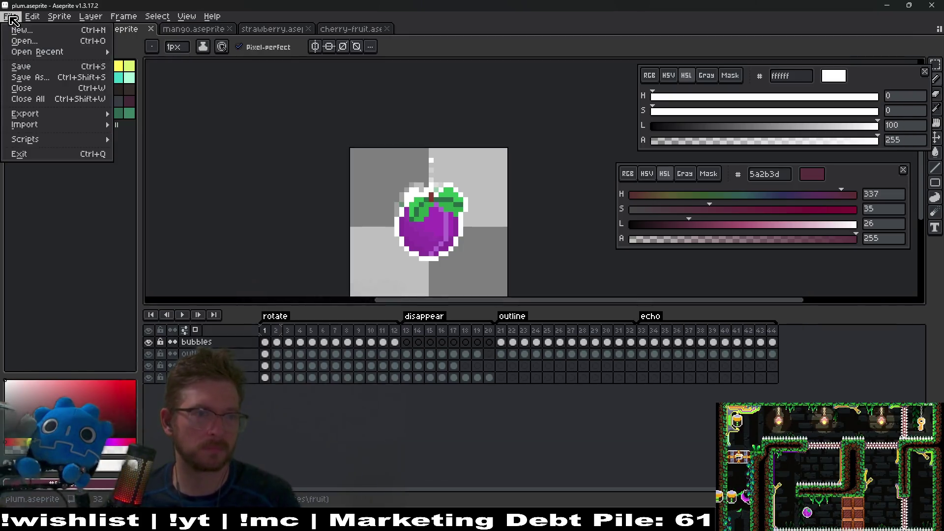
left_click(30, 43)
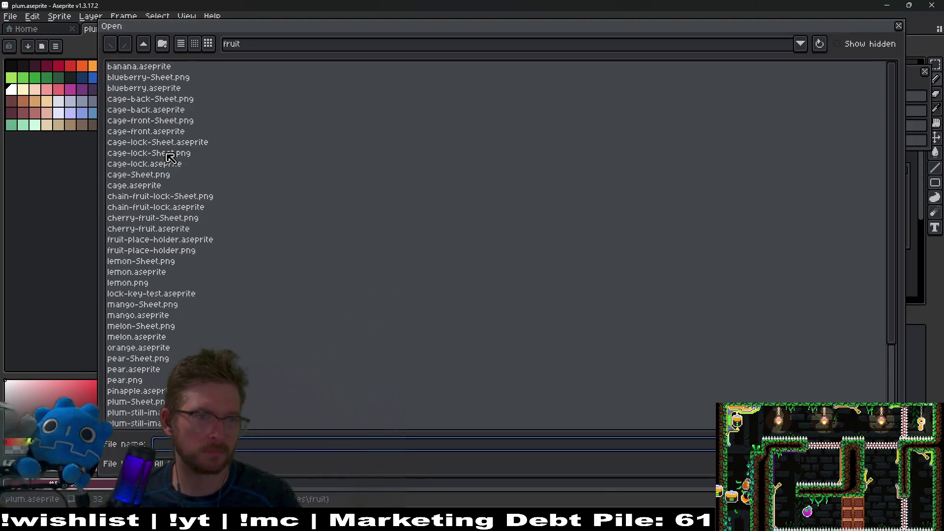
scroll(169, 157, "down", 3)
scroll(170, 157, "up", 4)
Navigate to assets > tilesets > cave and open cave-tileset-16x16.aseprite.
left_click(143, 46)
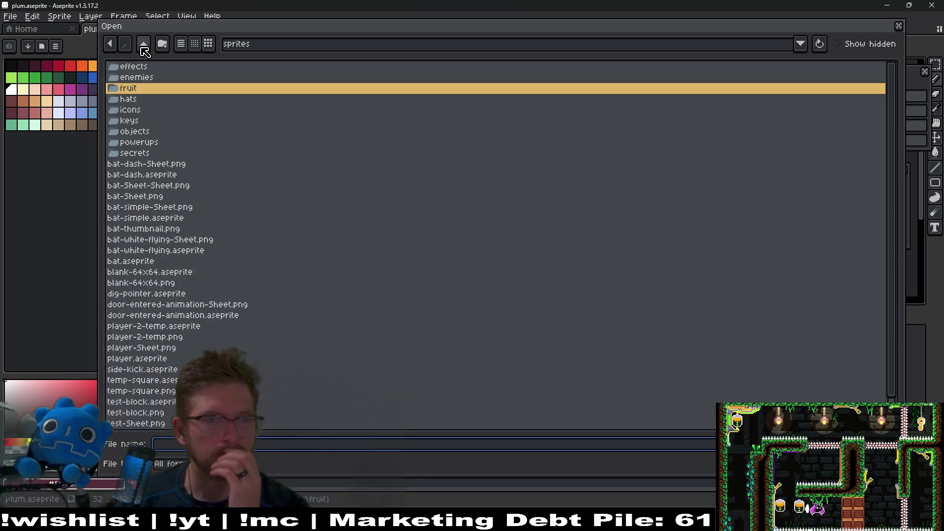
left_click(143, 48)
double_click(154, 177)
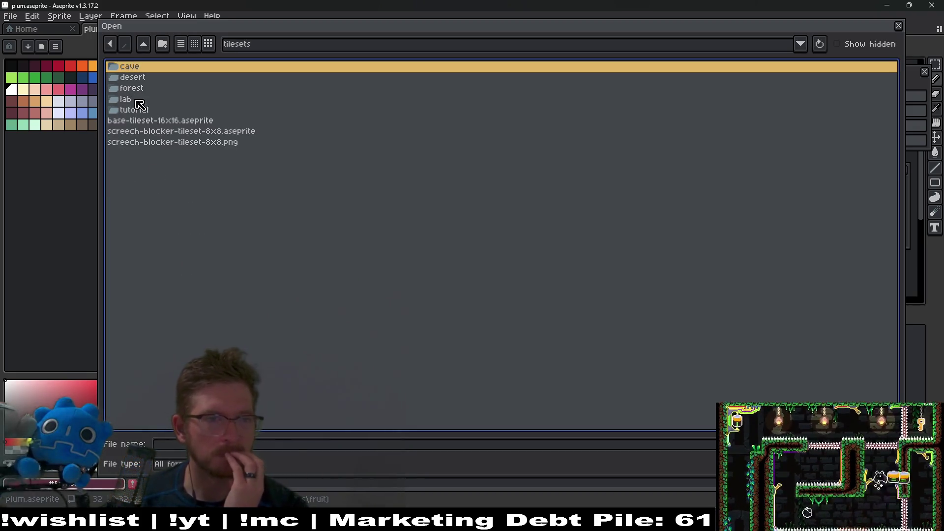
double_click(129, 69)
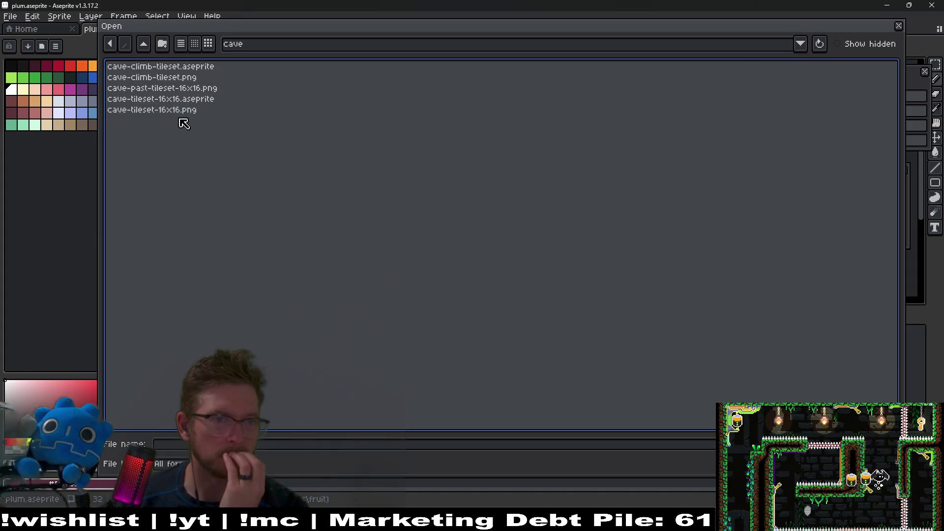
left_click(173, 99)
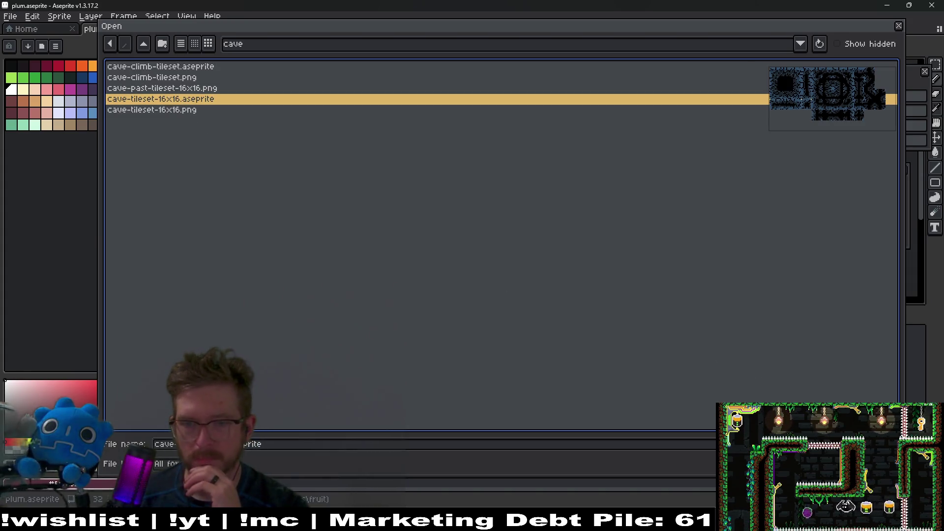
key("Return")
scroll(382, 175, "up", 3)
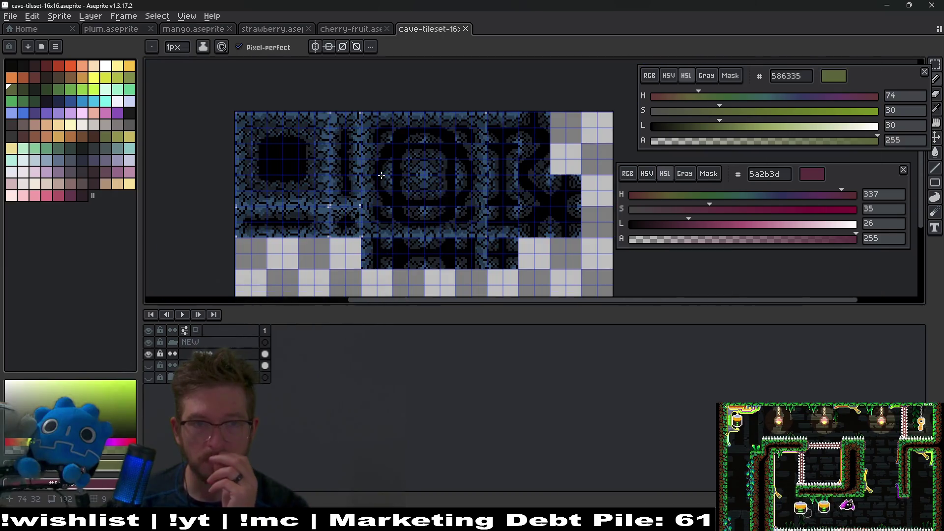
Pan and zoom over the blue cave wall tiles, then return to Godot's Level_4_4 editor.
scroll(410, 179, "up", 2)
left_click_drag(471, 148, 455, 206)
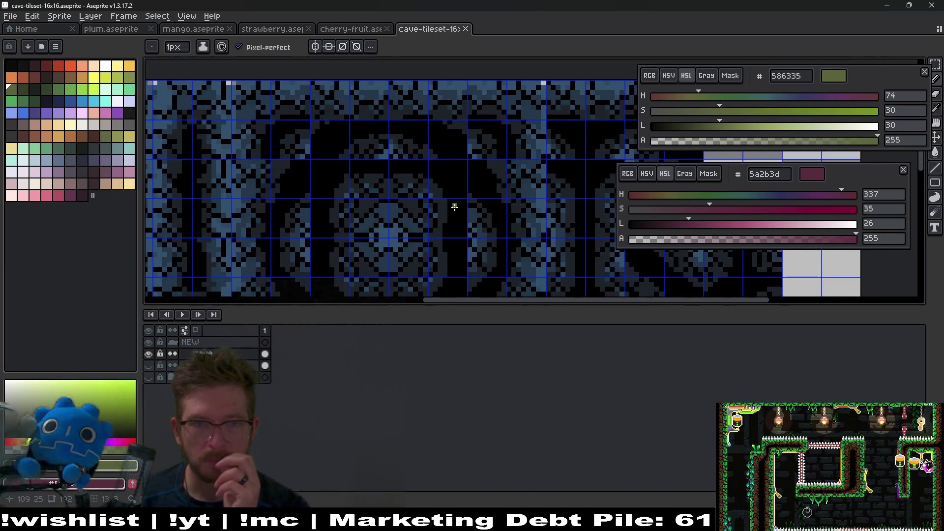
scroll(455, 206, "down", 4)
scroll(462, 202, "up", 4)
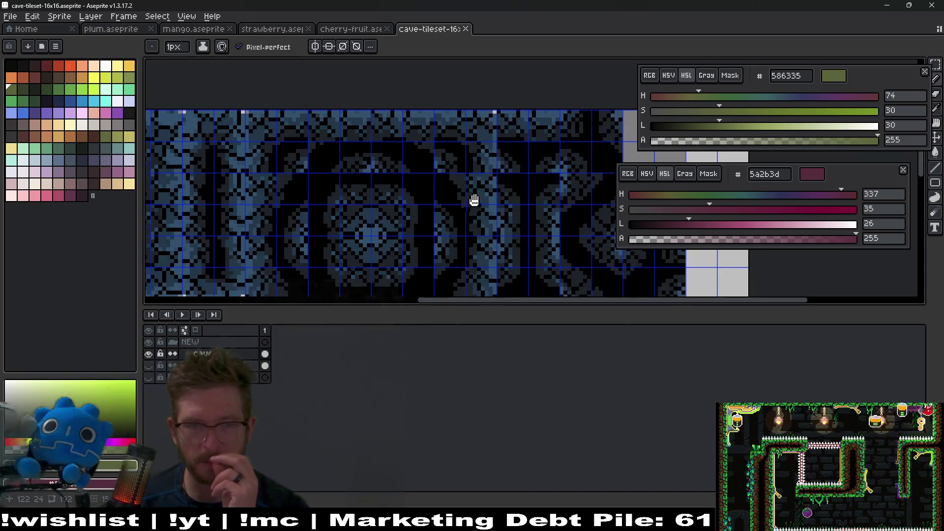
mouse_move(405, 191)
left_mouse_down()
mouse_move(369, 162)
mouse_move(443, 204)
mouse_move(443, 220)
left_mouse_up()
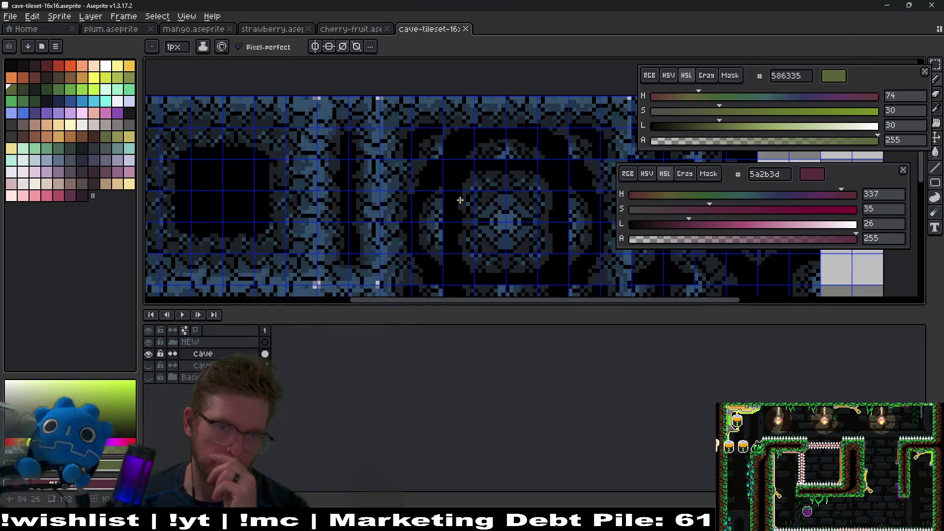
scroll(460, 200, "up", 3)
scroll(472, 182, "down", 4)
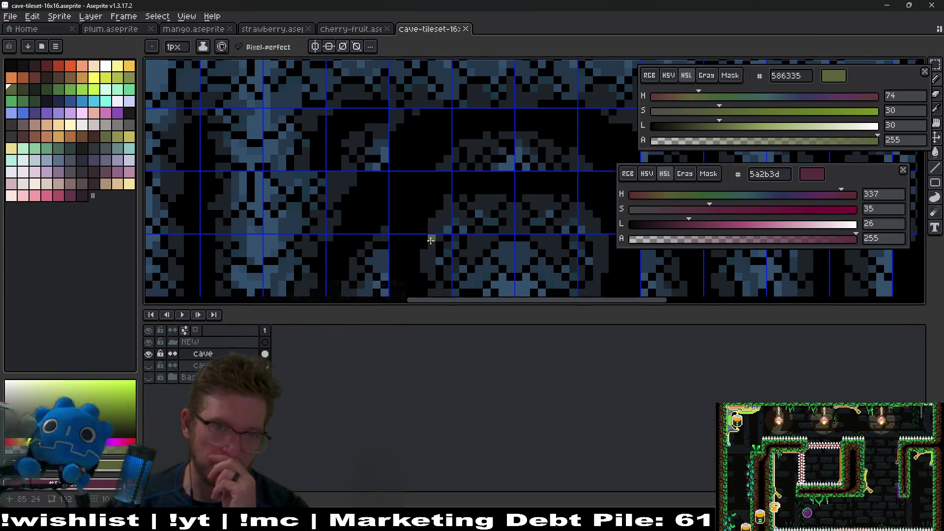
left_click_drag(445, 277, 453, 197)
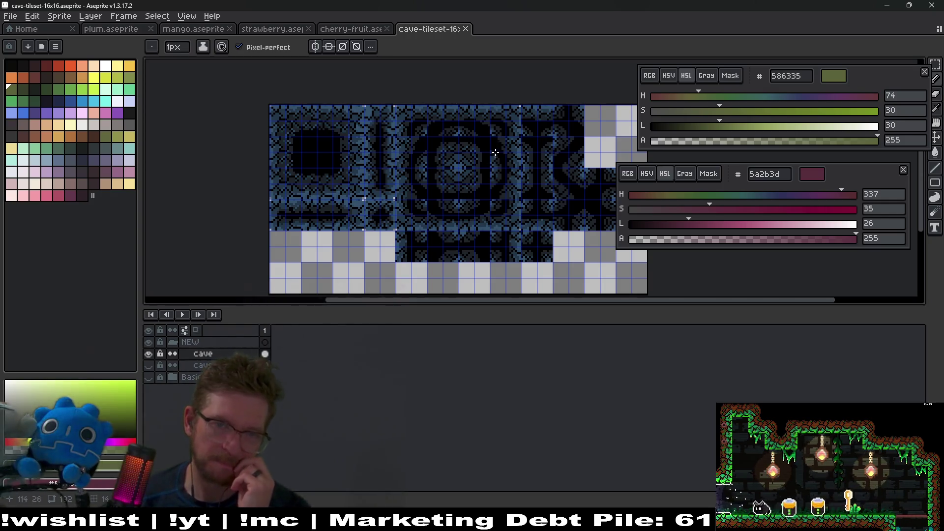
scroll(491, 142, "up", 4)
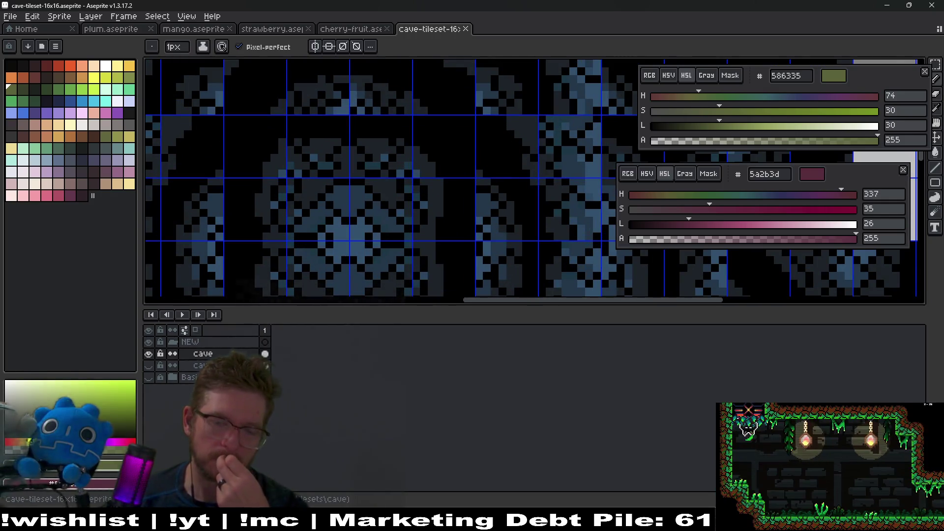
key("alt+Tab")
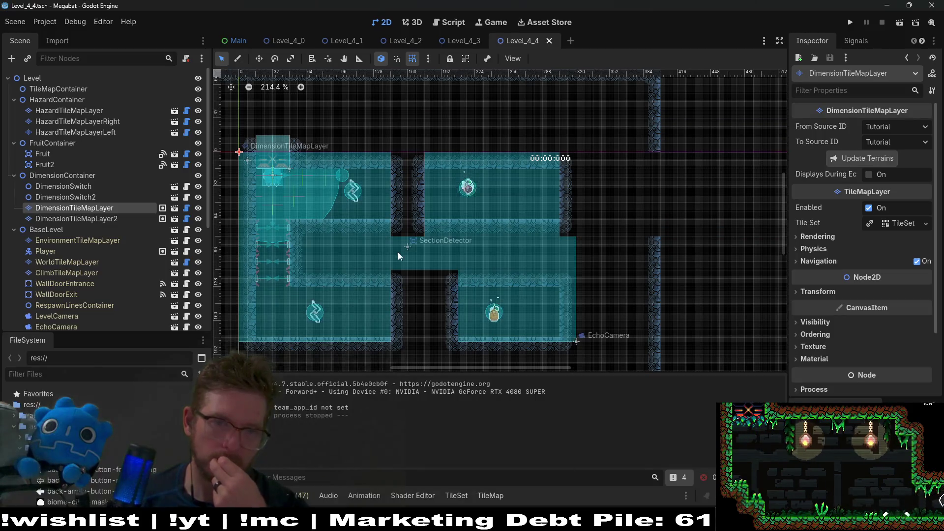
On DimensionTileMapLayer2, fill then undo the top wall gap, erase a gap tile, and run the scene.
left_click(81, 218)
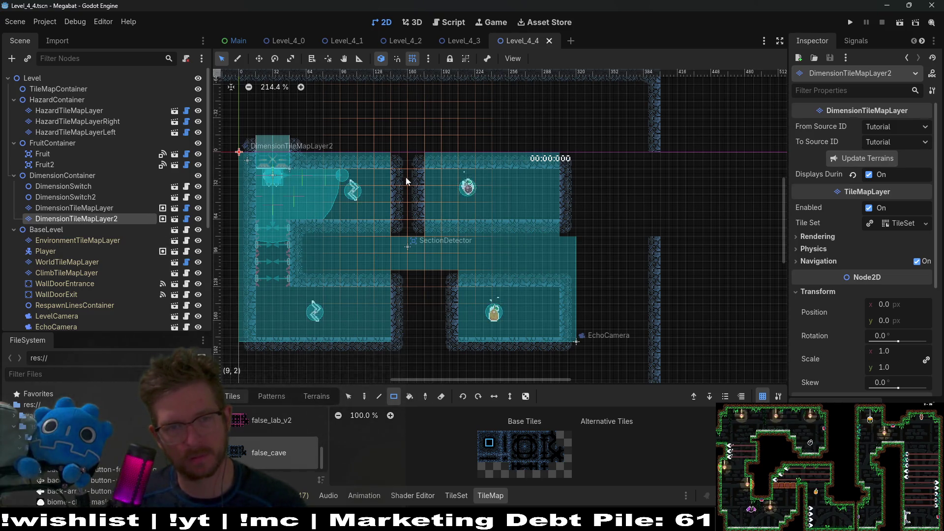
left_click_drag(412, 166, 402, 165)
scroll(406, 146, "up", 4)
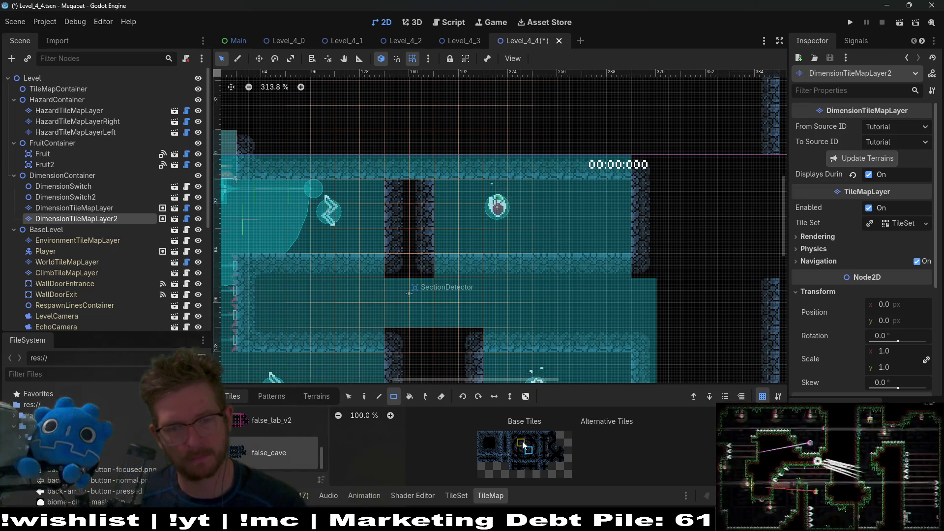
key("ctrl+z")
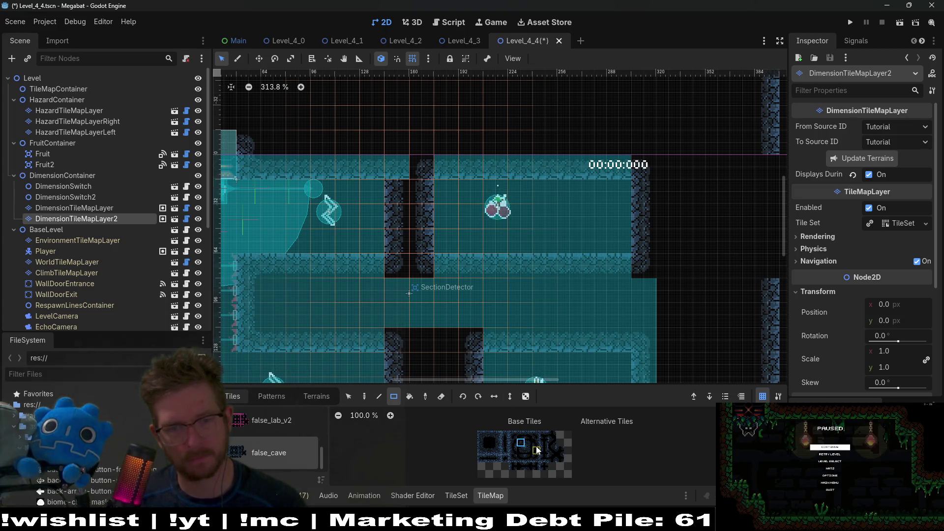
right_click(392, 167)
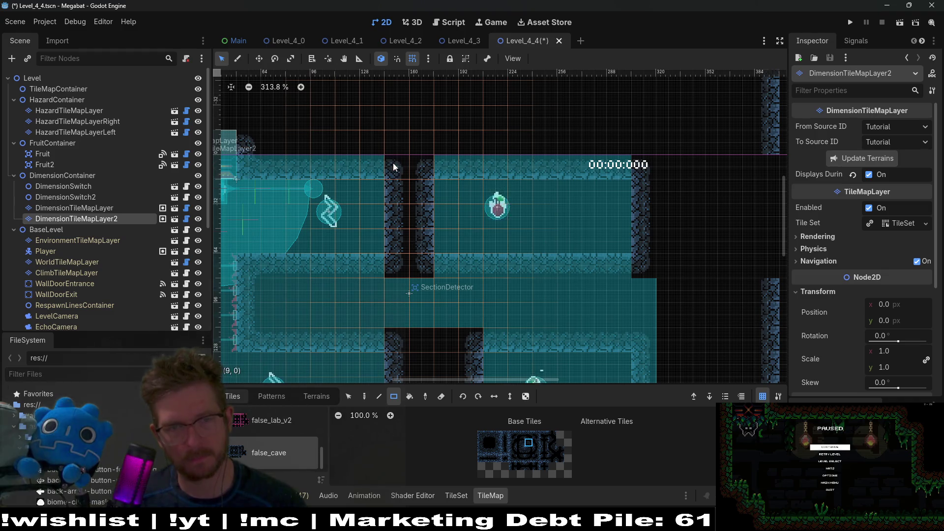
left_click(900, 22)
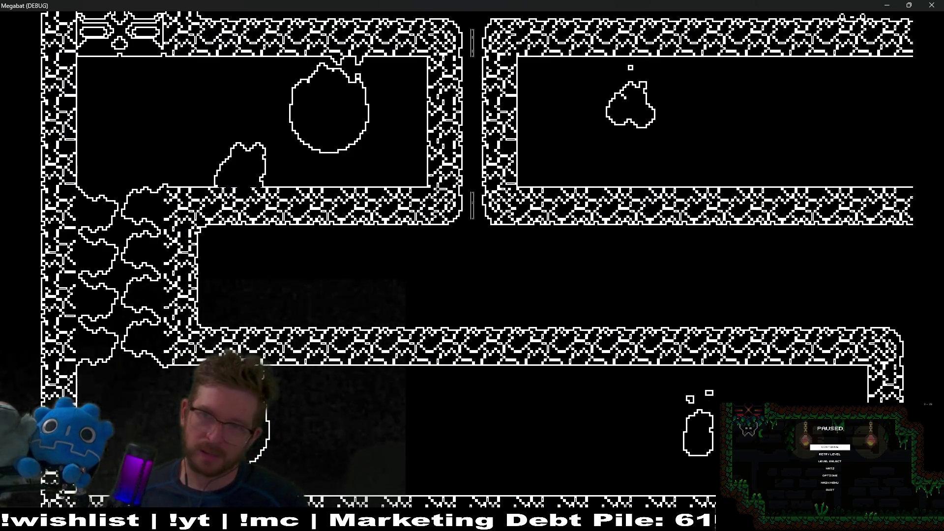
Close the Megabat debug playtest window for Level_4_4.
left_click(932, 5)
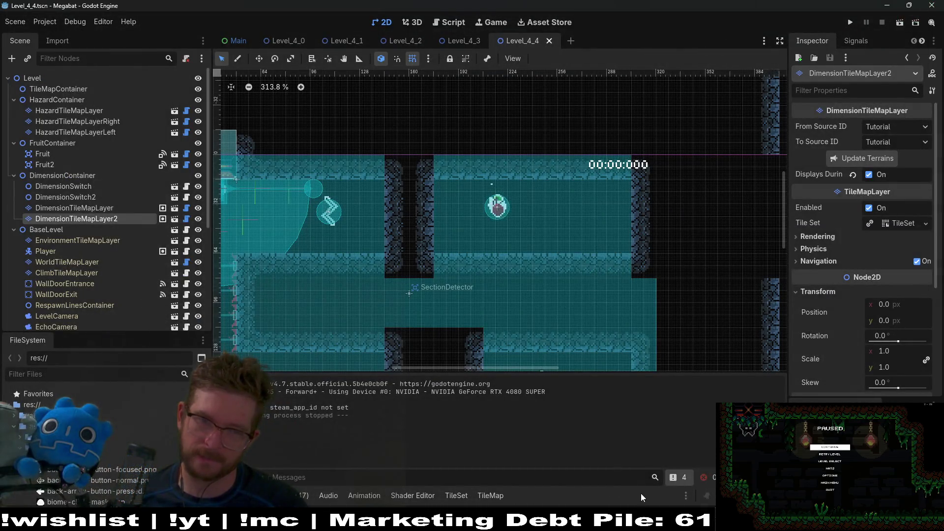
Compare DimensionTileMapLayer with DimensionTileMapLayer2, bringing the level's left side into view.
scroll(395, 251, "up", 5)
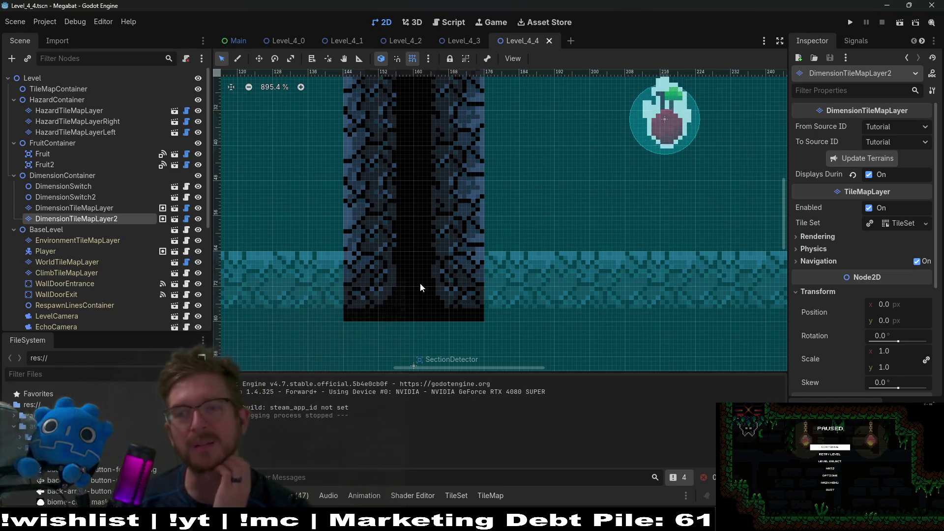
scroll(432, 250, "down", 4)
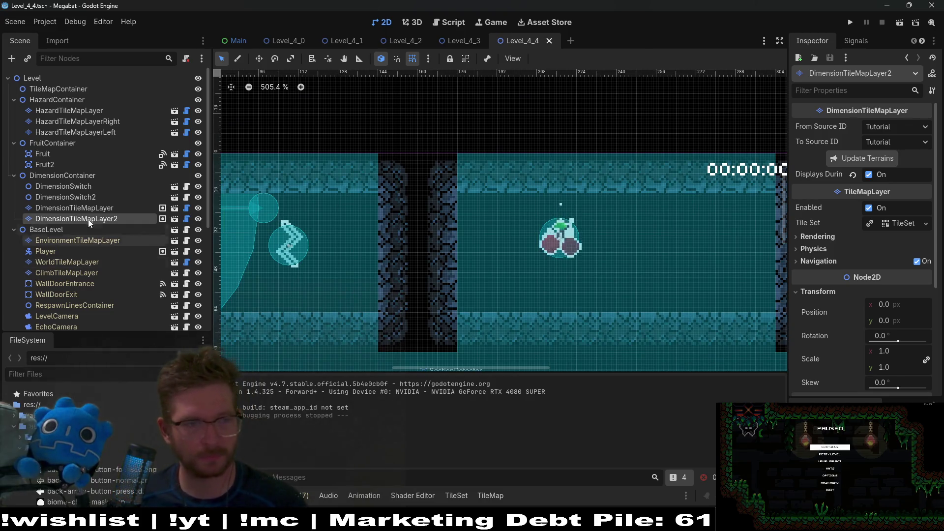
left_click(98, 210)
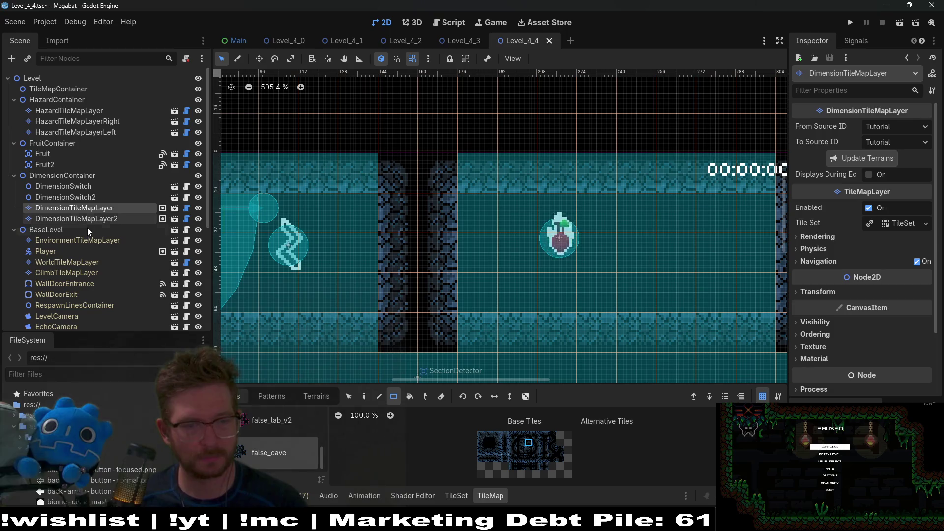
left_click(88, 219)
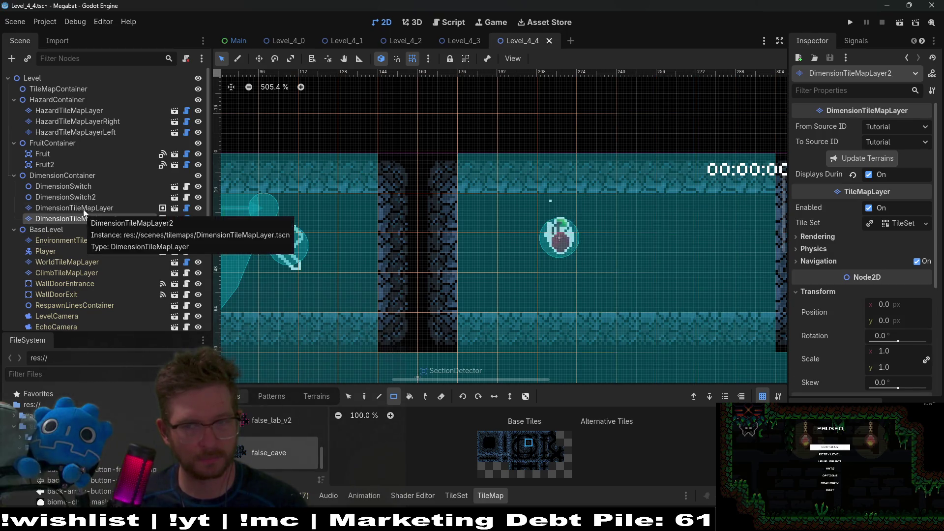
left_click(79, 199)
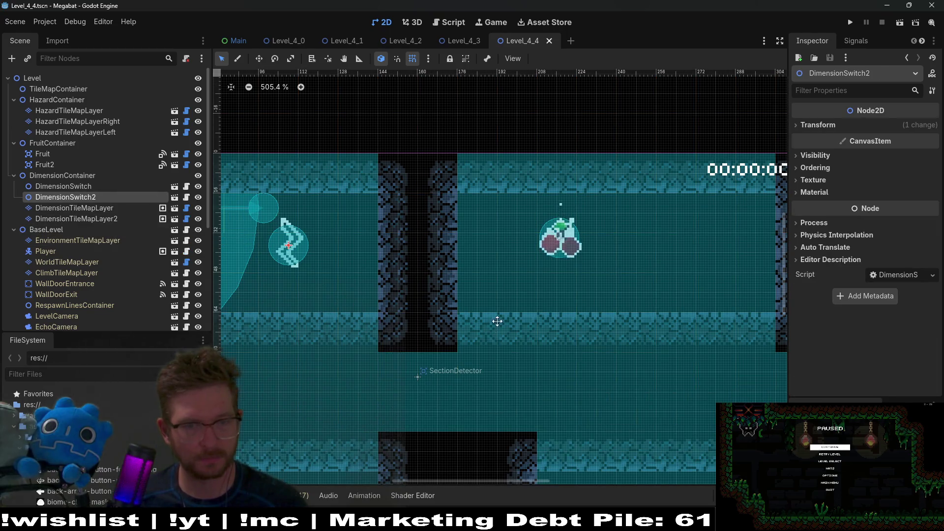
left_click_drag(497, 321, 488, 209)
scroll(490, 207, "down", 2)
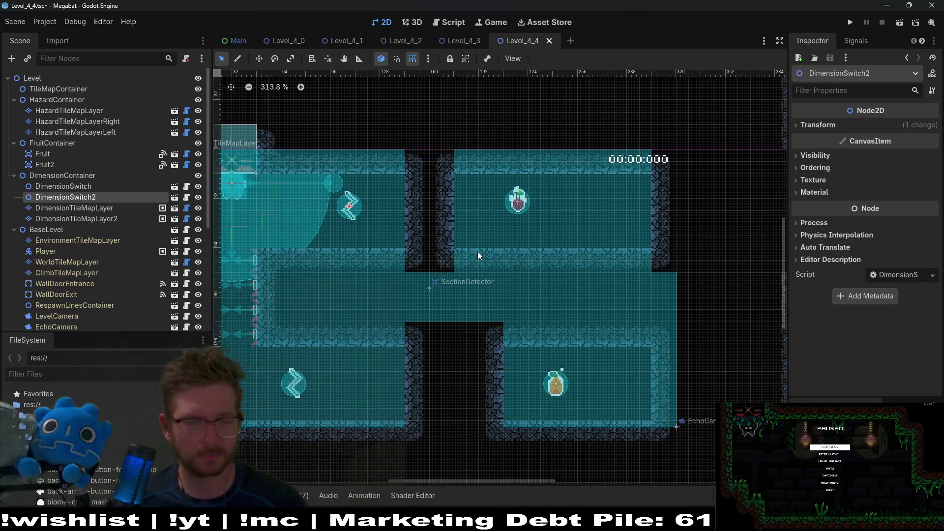
left_click_drag(365, 252, 467, 260)
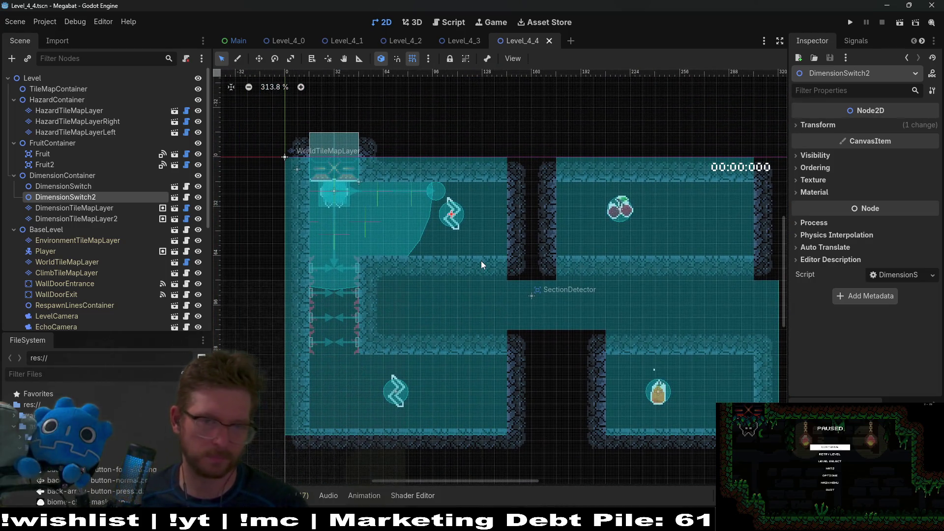
left_click(72, 208)
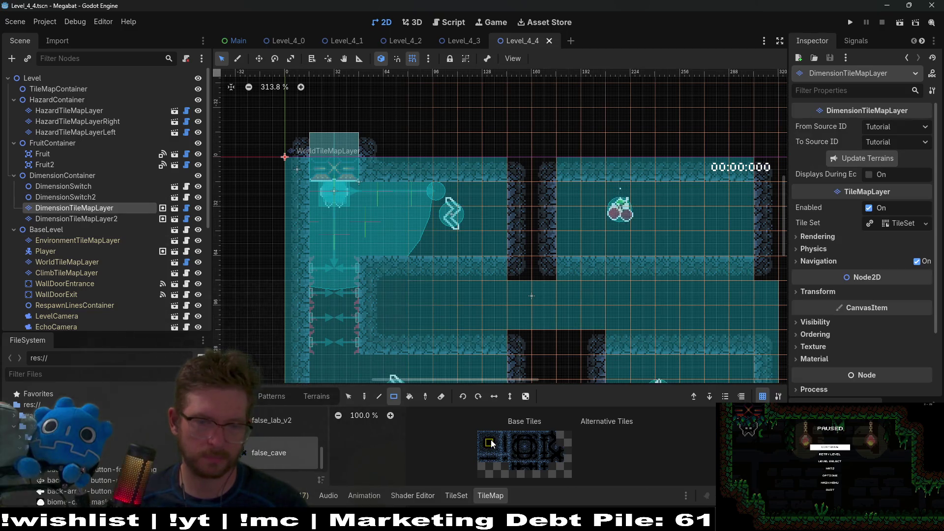
Repaint the top wall gap column on DimensionTileMapLayer2 with dark cave wall tiles, then save and run with F6.
left_click(99, 219)
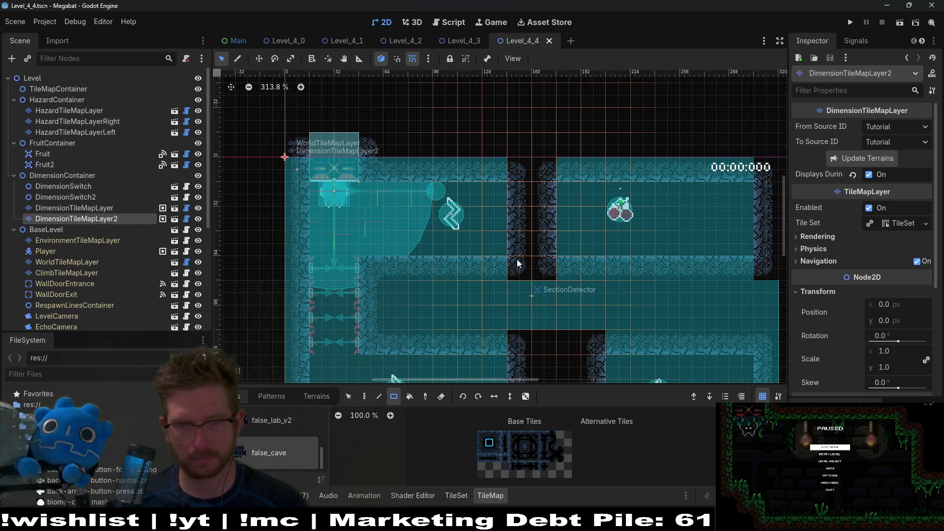
left_click_drag(517, 259, 520, 177)
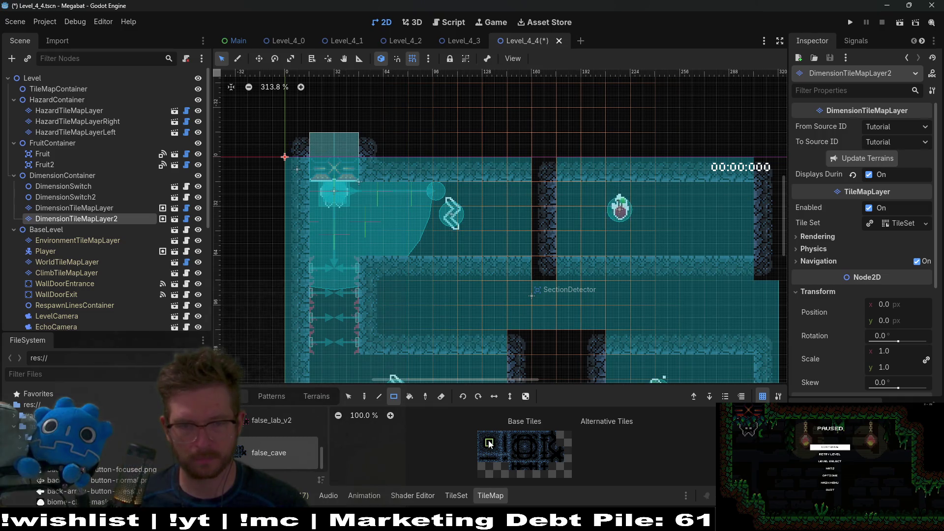
left_click_drag(522, 223, 524, 171)
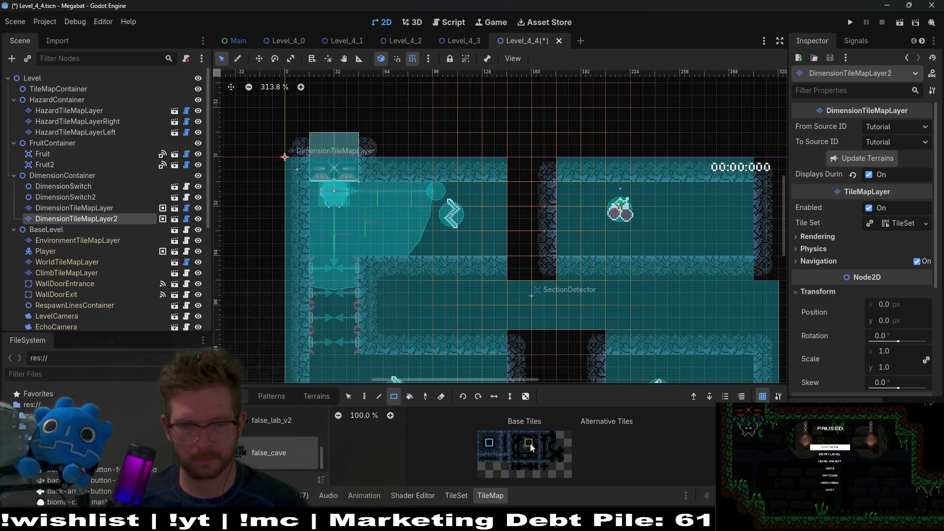
left_click(497, 180)
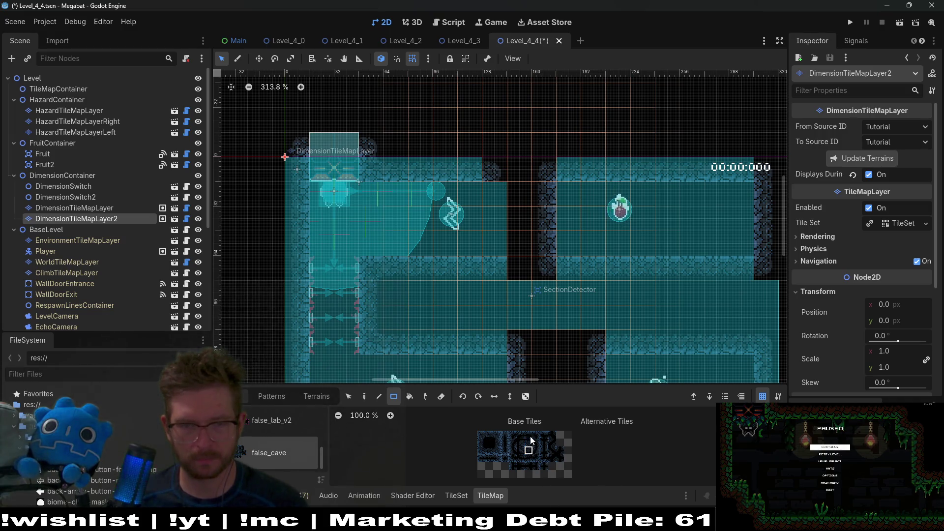
left_click(495, 275)
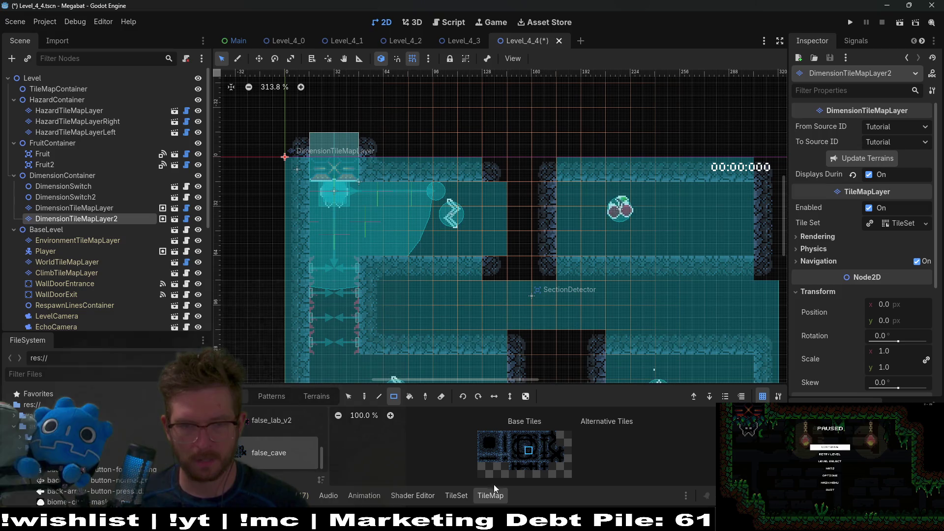
left_click(482, 443)
left_click_drag(497, 248, 489, 188)
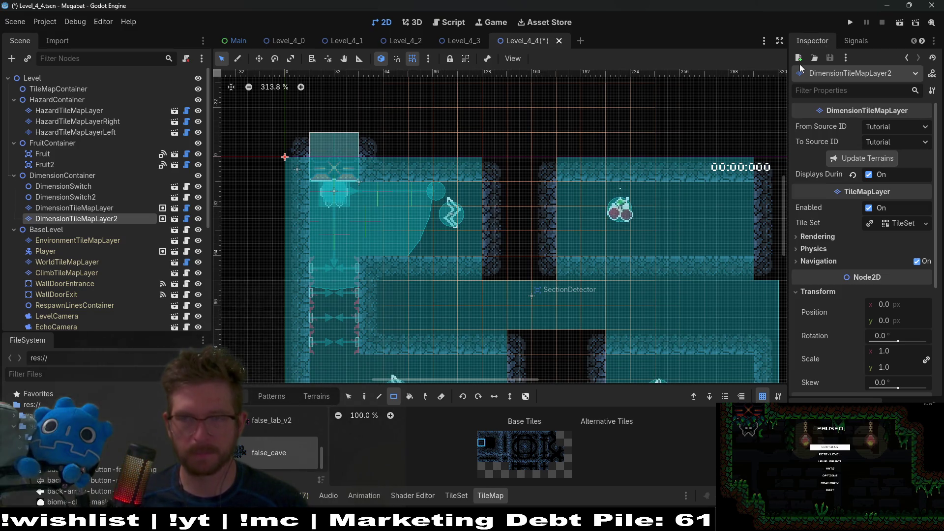
key("F6")
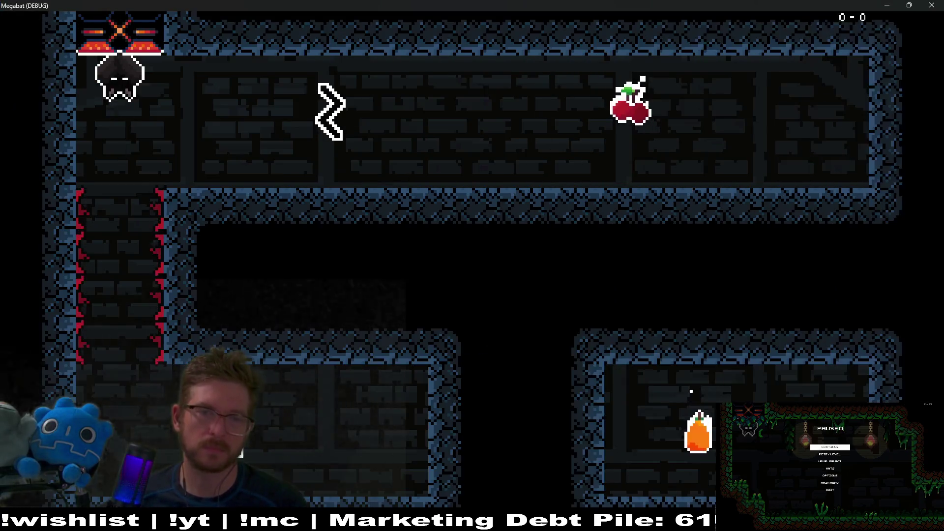
Send an echo in the running game to reveal the level, then close the game.
key("space")
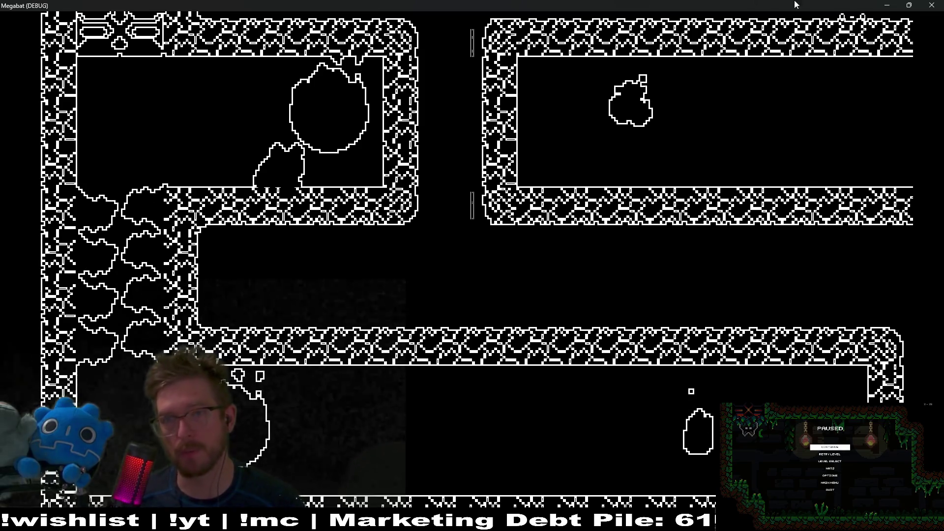
left_click(942, 4)
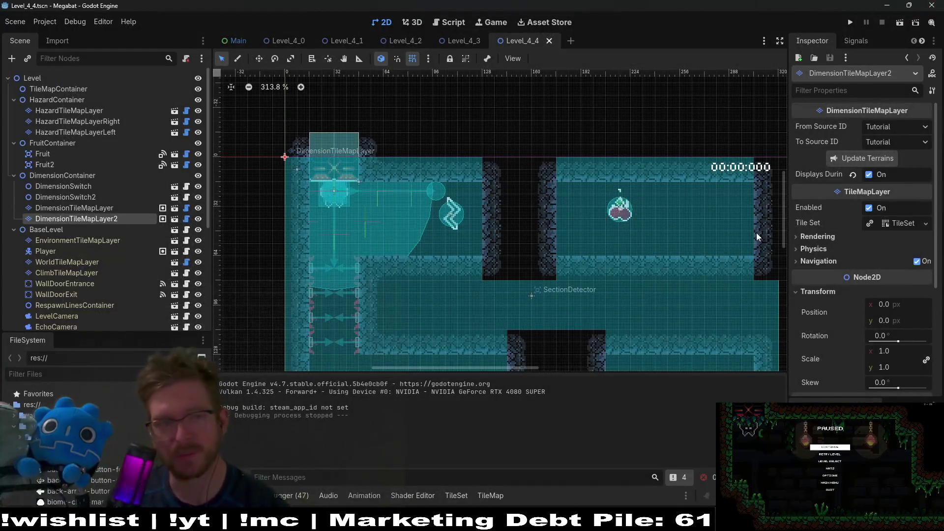
Rect-fill a 4x7 area over the upper gap on DimensionTileMapLayer2, then playtest and stop the game.
left_click(105, 216)
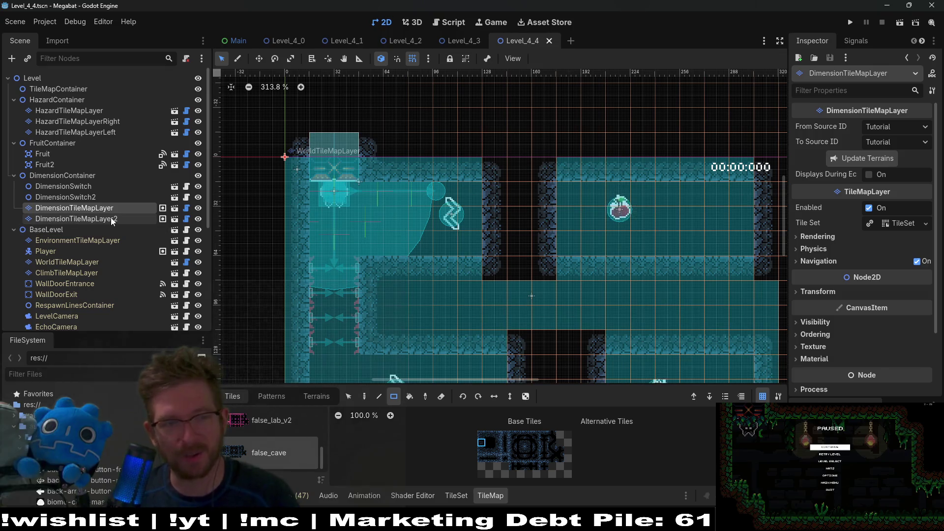
left_click_drag(485, 168, 553, 276)
left_click(909, 22)
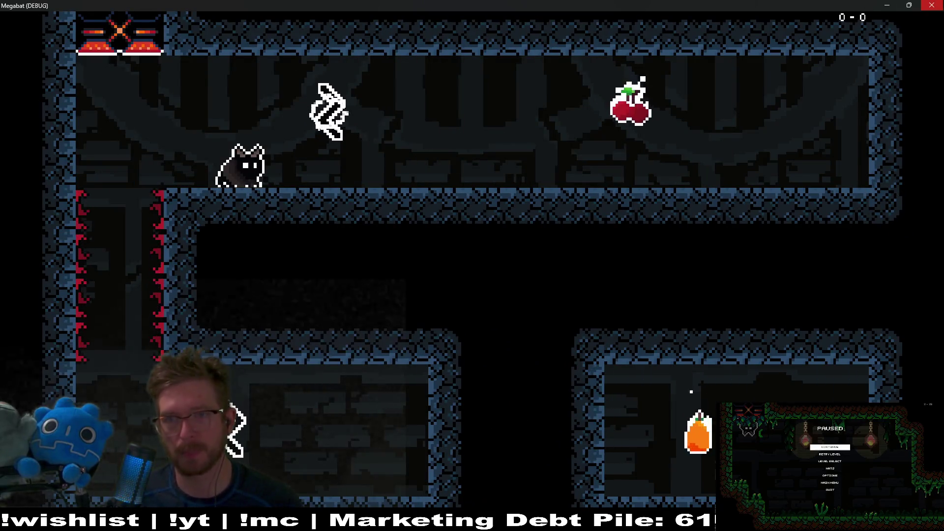
key("alt+F4")
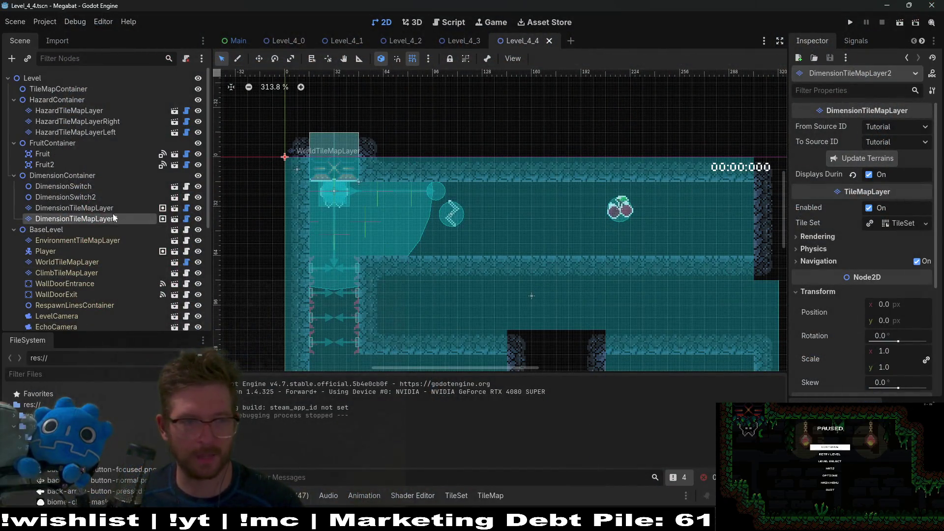
Paint two 1x5 false_cave wall columns into the upper gap, redoing the second, then save and playtest.
left_click(73, 218)
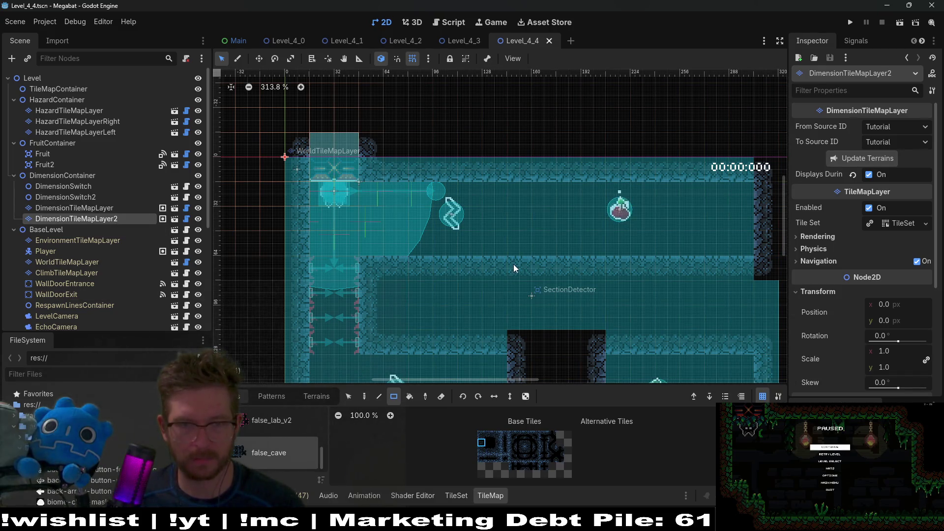
left_click_drag(513, 264, 519, 169)
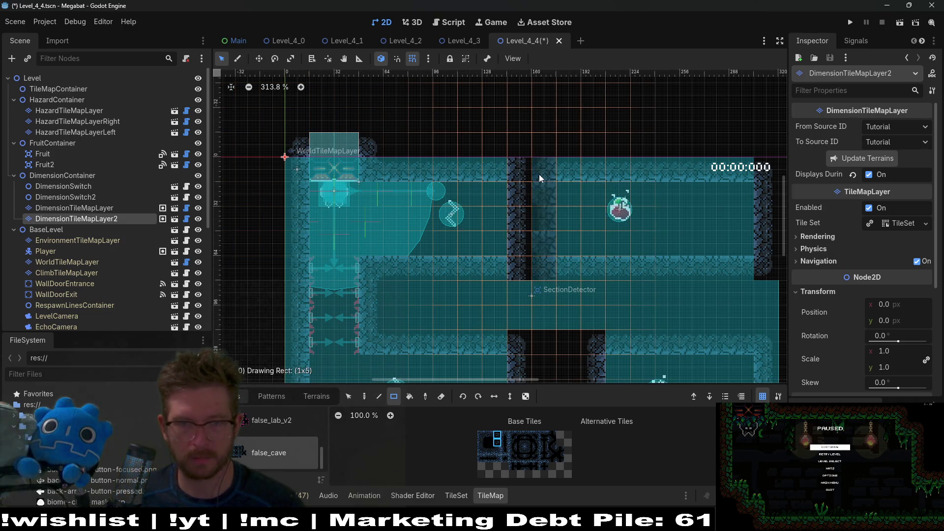
left_click_drag(539, 174, 542, 279)
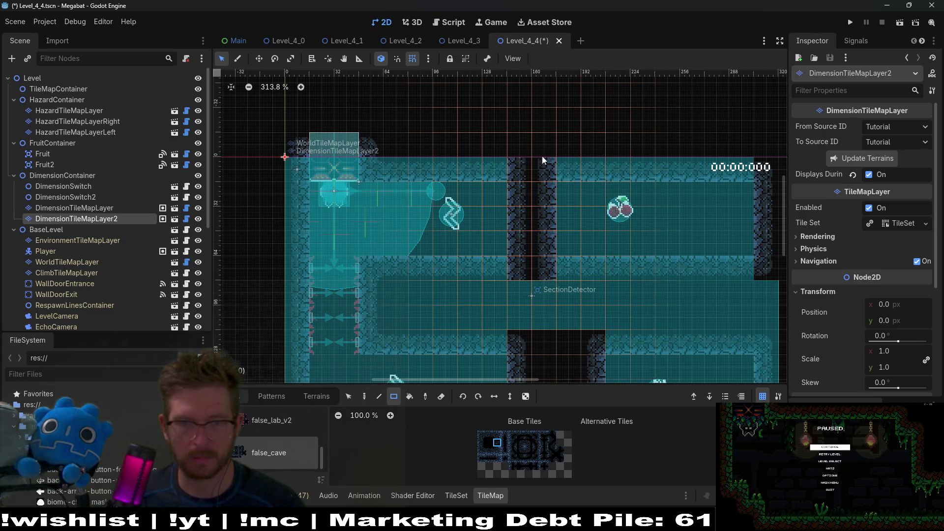
mouse_move(543, 155)
left_mouse_down()
mouse_move(566, 320)
mouse_move(560, 291)
left_mouse_up()
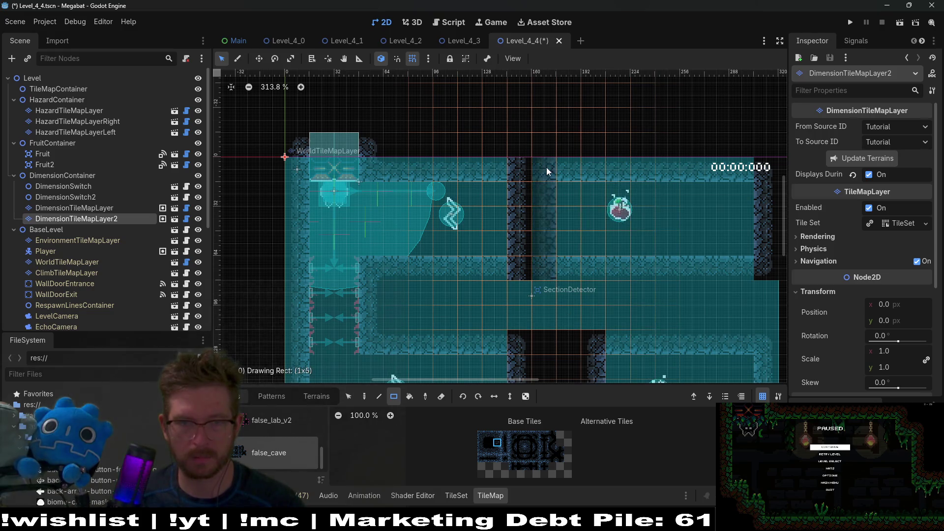
left_click_drag(547, 167, 547, 279)
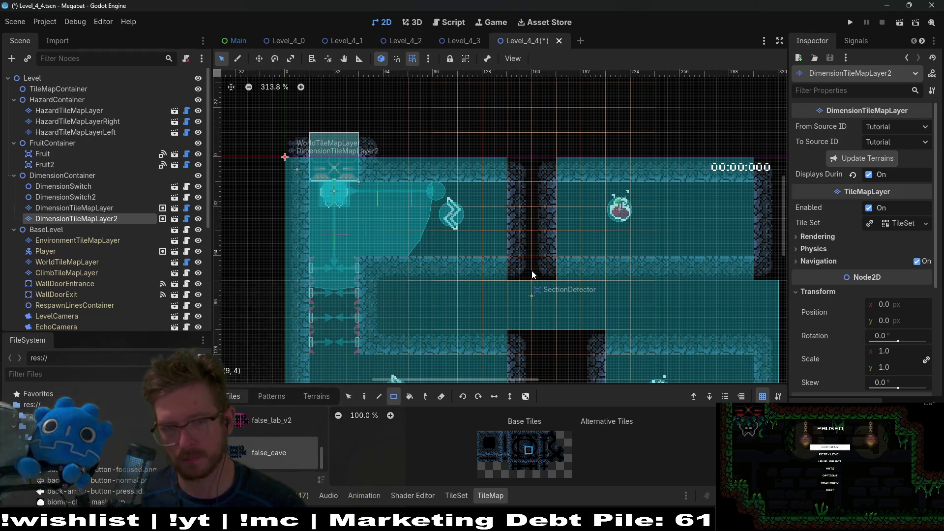
key("F6")
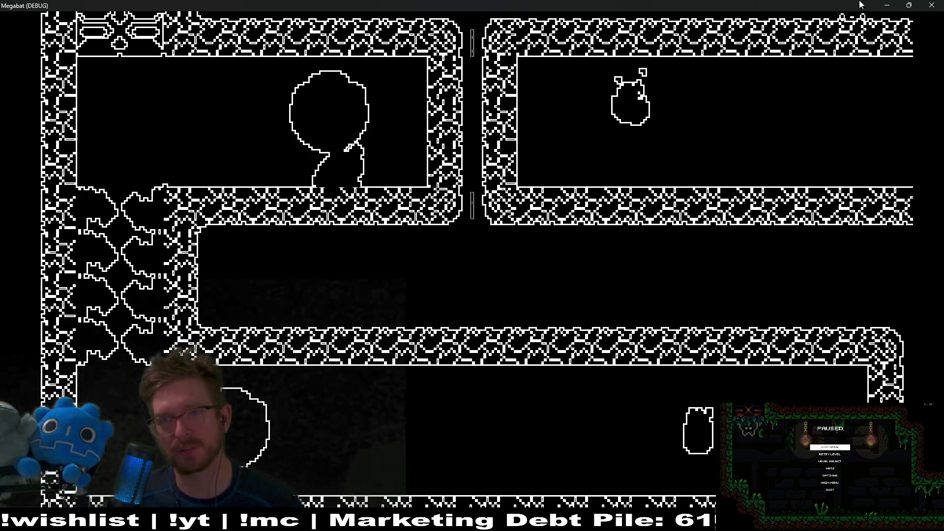
key("alt+F4")
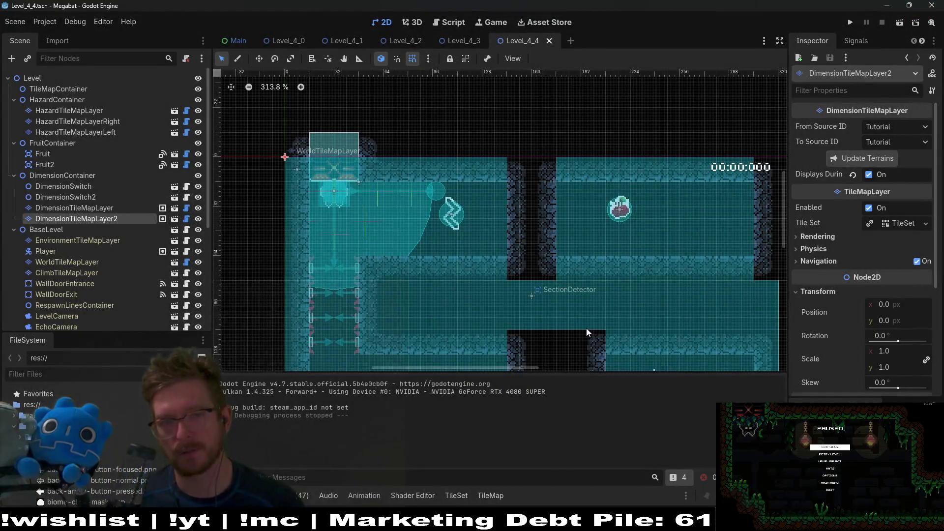
Reframe the whole level, check both dimension layers, playtest again, then select DimensionTileMapLayer.
scroll(533, 288, "down", 5)
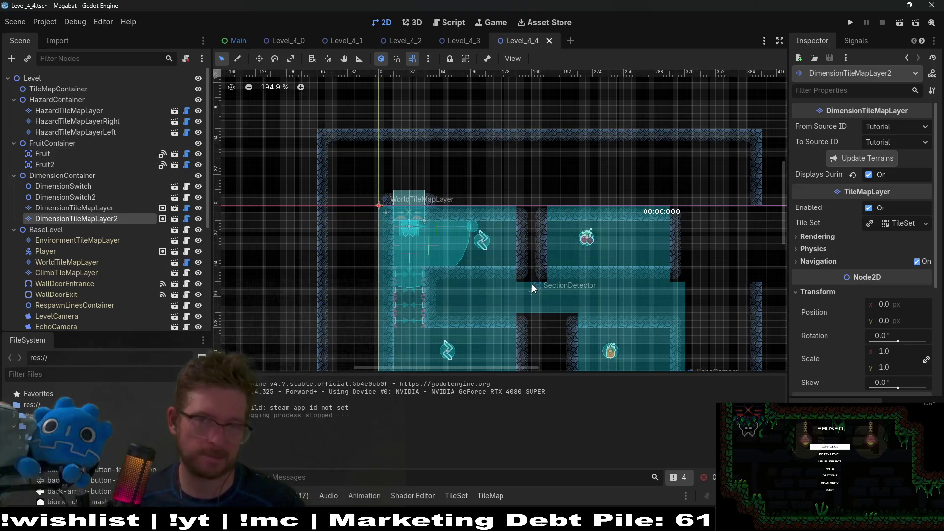
left_click_drag(532, 287, 542, 213)
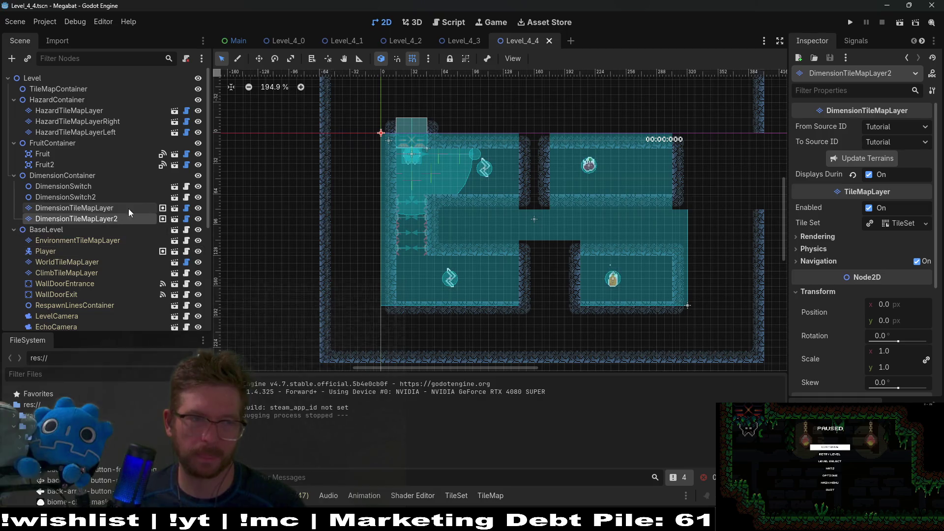
left_click(106, 212)
left_click(105, 218)
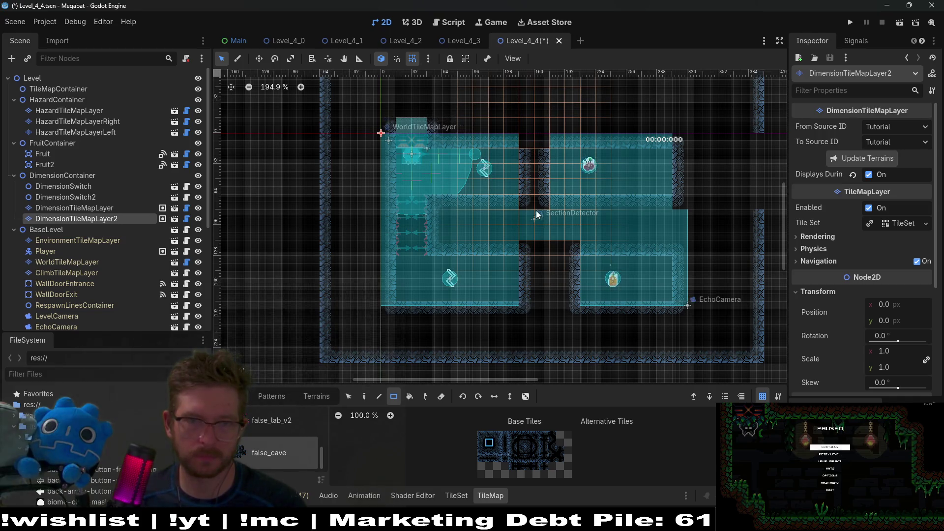
left_click(898, 24)
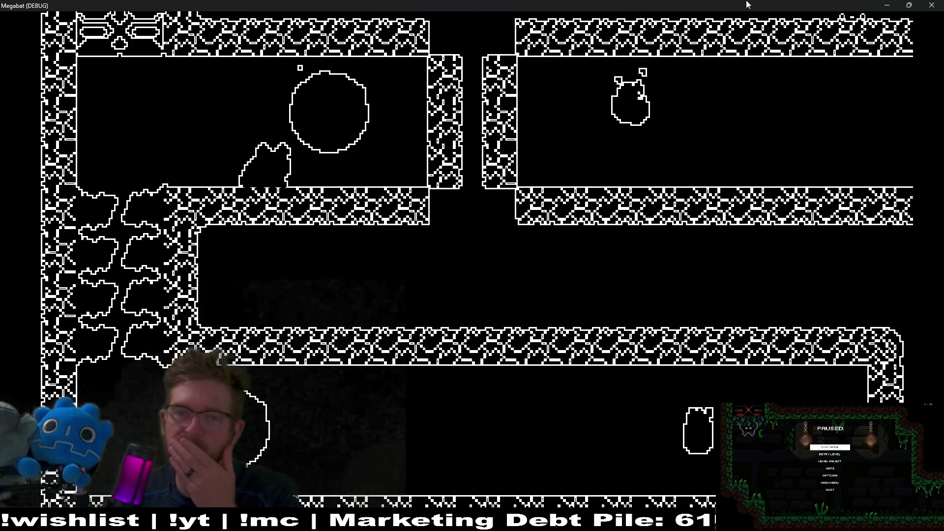
key("alt+F4")
scroll(551, 197, "up", 4)
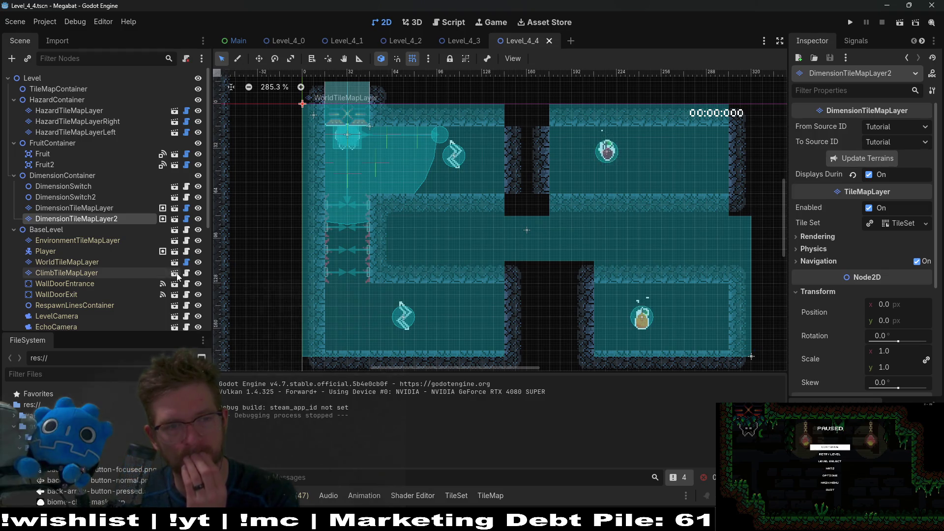
left_click(79, 215)
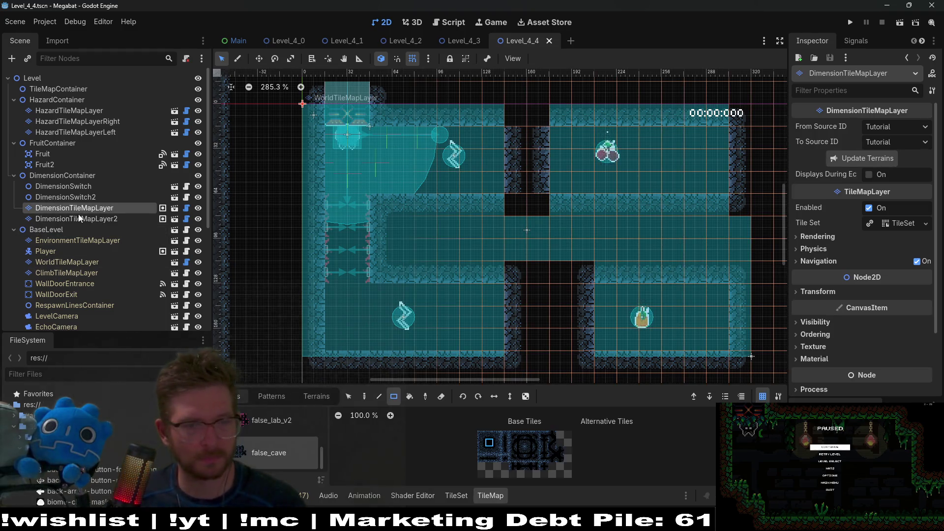
Place one more cave wall tile from the Tiles atlas on DimensionTileMapLayer2.
left_click(314, 402)
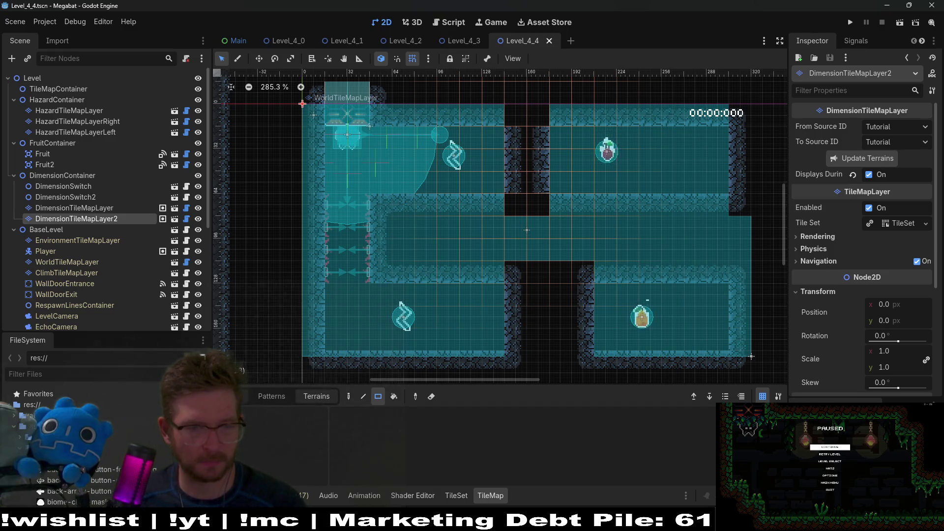
left_click(229, 396)
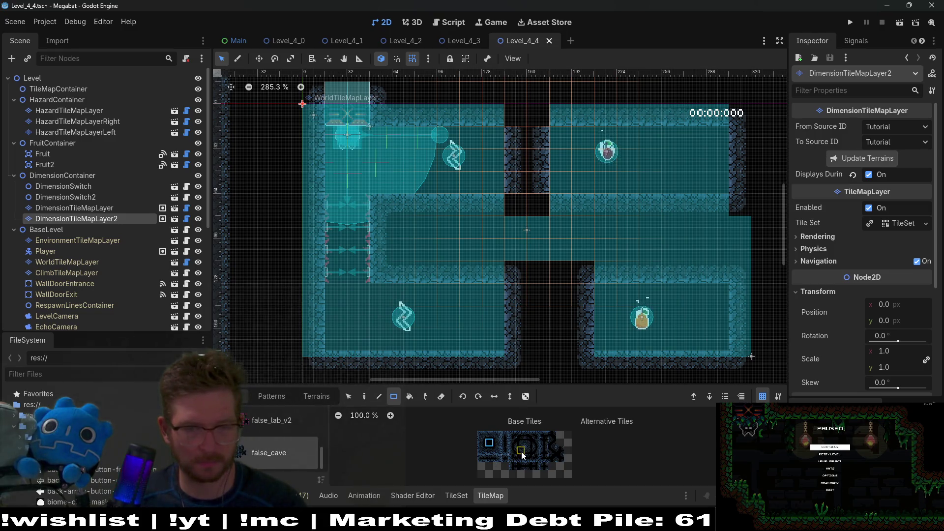
left_click(539, 231)
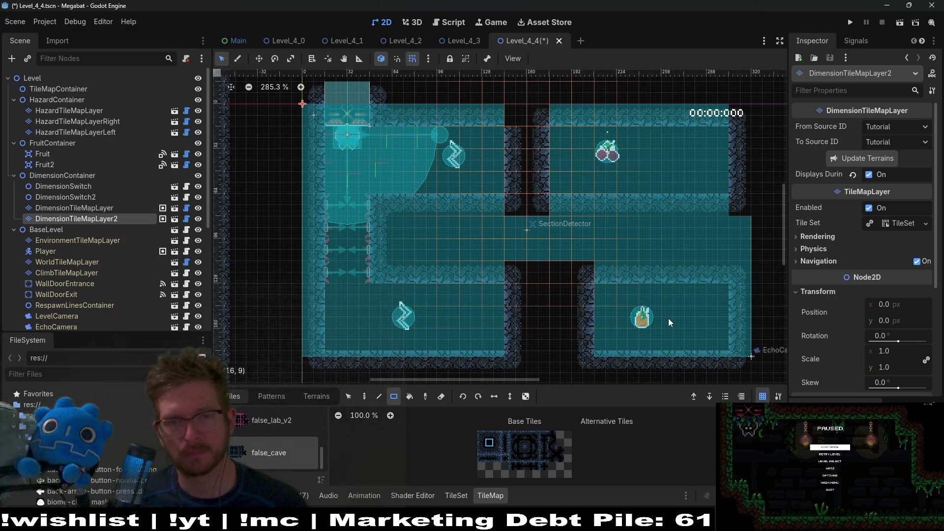
Switch the editor over to the Level_4_3 scene.
scroll(518, 141, "up", 5)
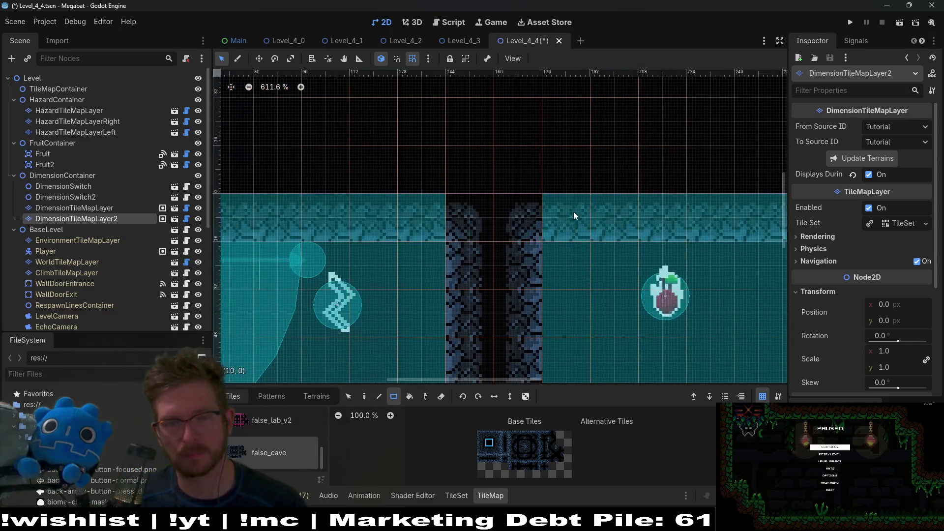
scroll(570, 214, "down", 5)
left_click(465, 39)
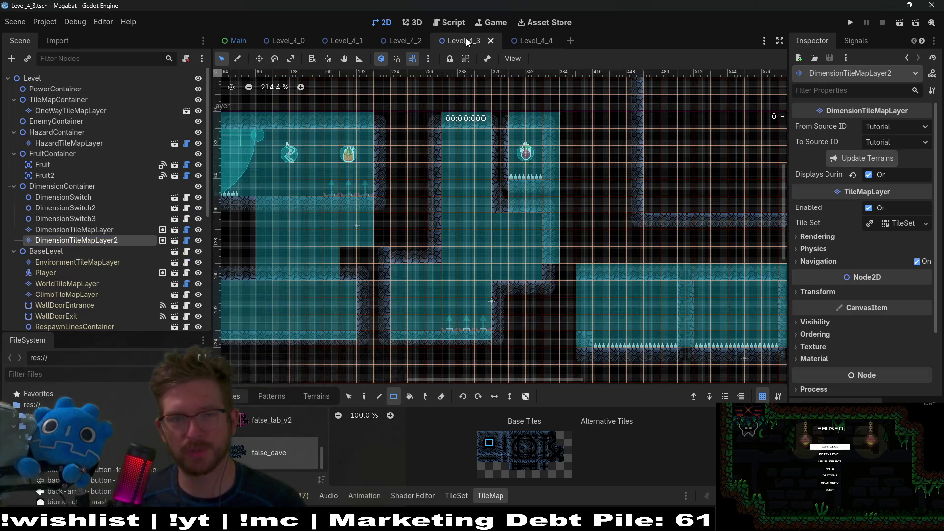
Pan across the Level_4_3 canvas, then run the current scene to playtest it.
left_click_drag(425, 221, 598, 206)
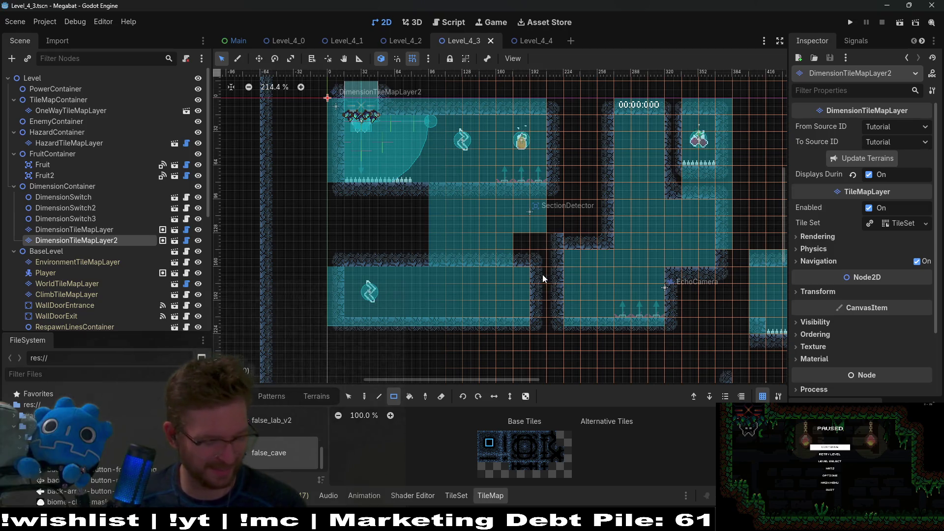
left_click(903, 22)
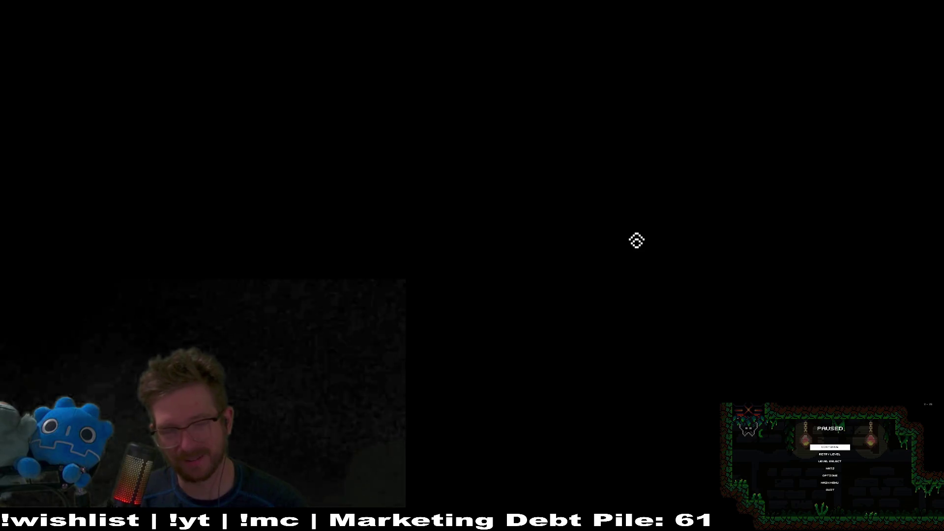
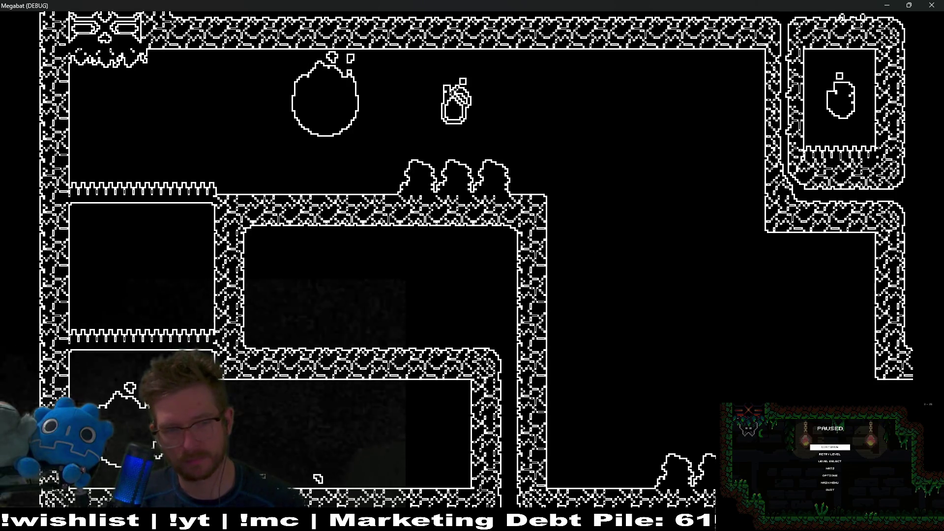
Run and hop the bat-cat right, drop down the shaft, send a sonar pulse, and fly through the rooms.
key("Right")
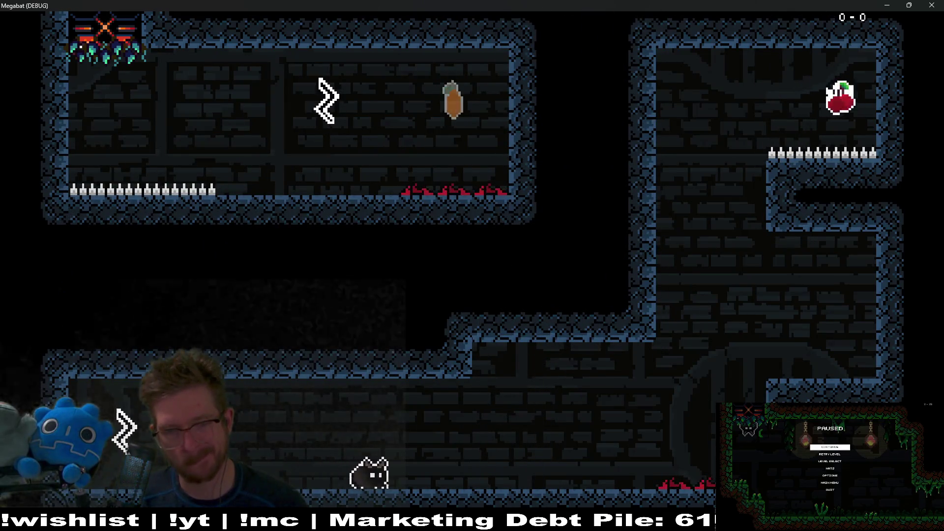
key("Right")
key("space")
key("space")
key("space")
key("space")
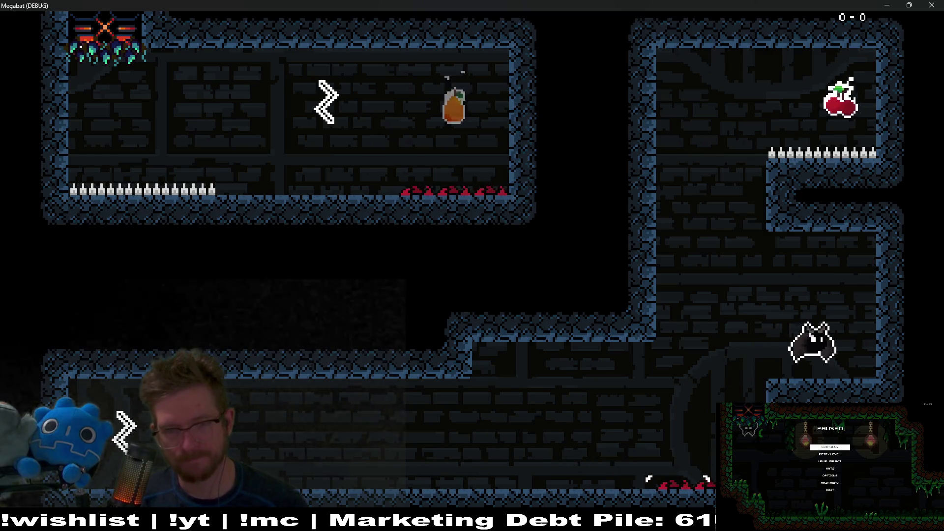
key("Left")
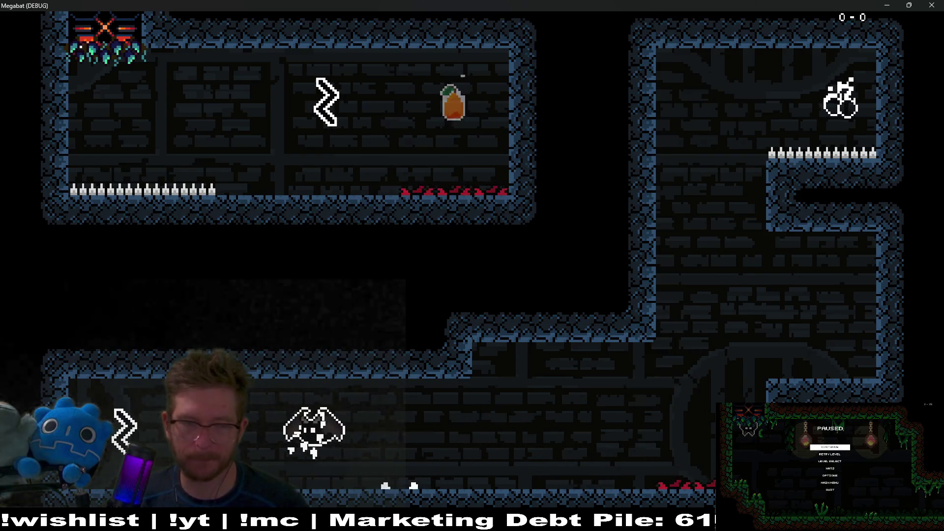
key("x")
key("Right")
key("space")
key("space")
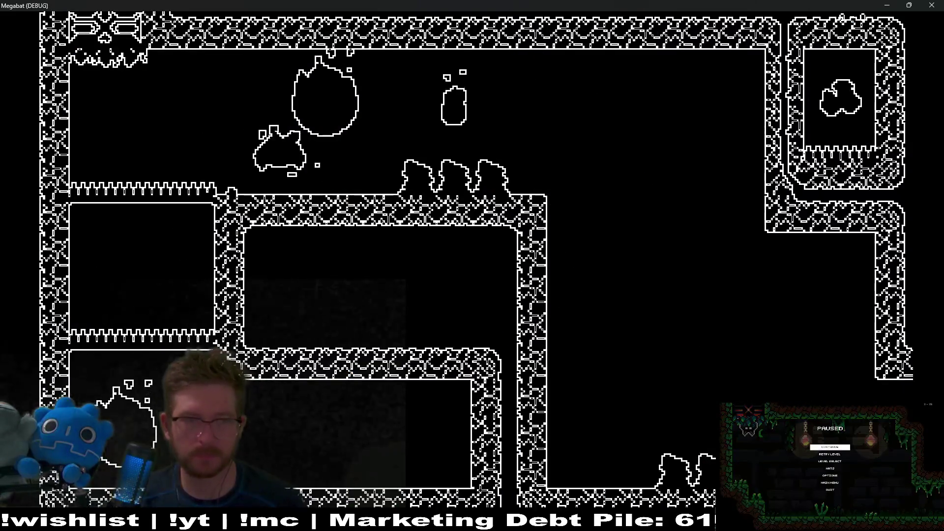
key("Right")
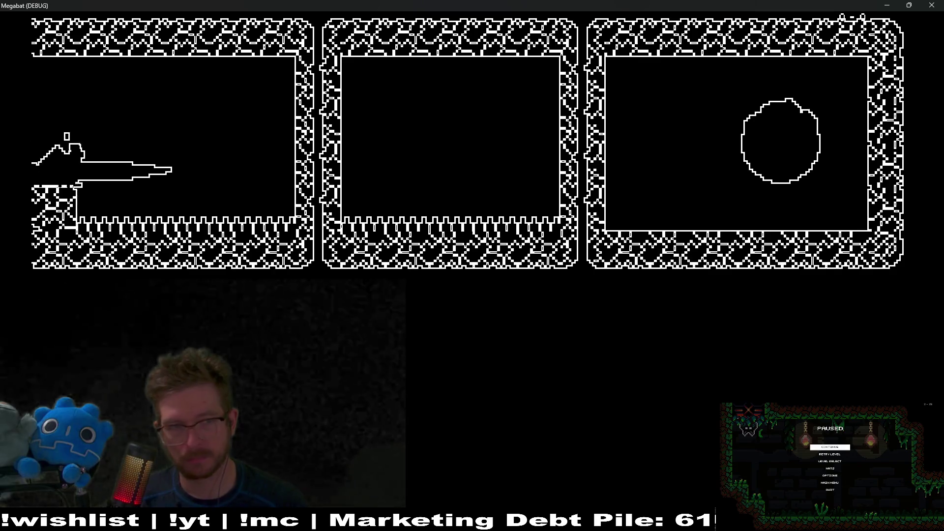
key("Right")
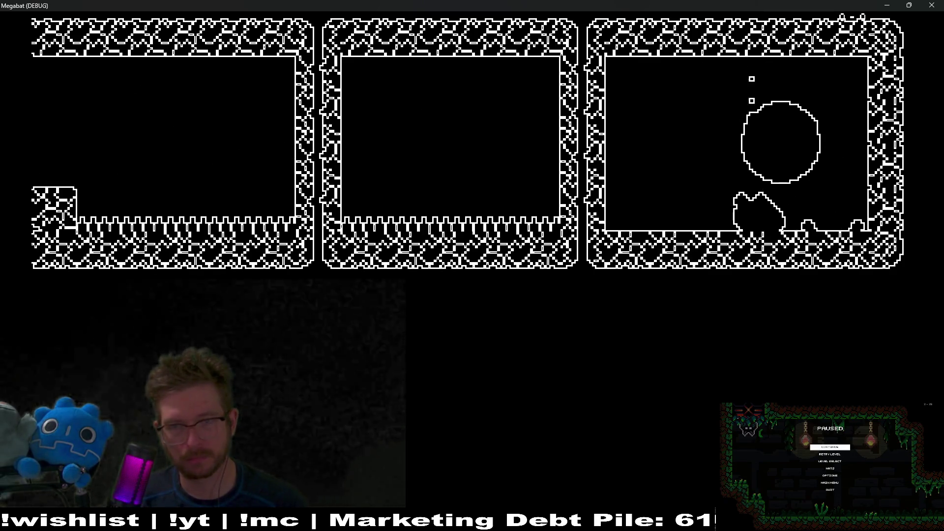
Walk left, close the debug game, and bring up the cave tileset in Aseprite.
key("Left")
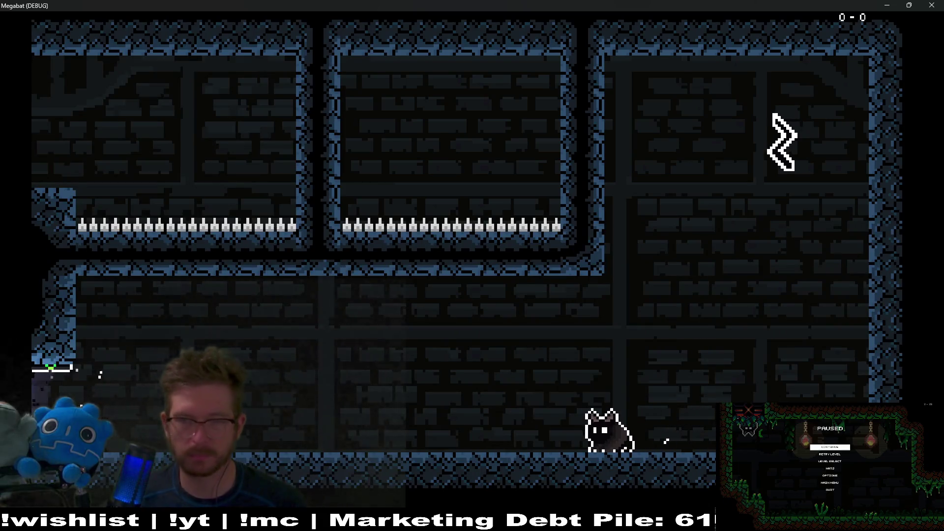
key("alt+F4")
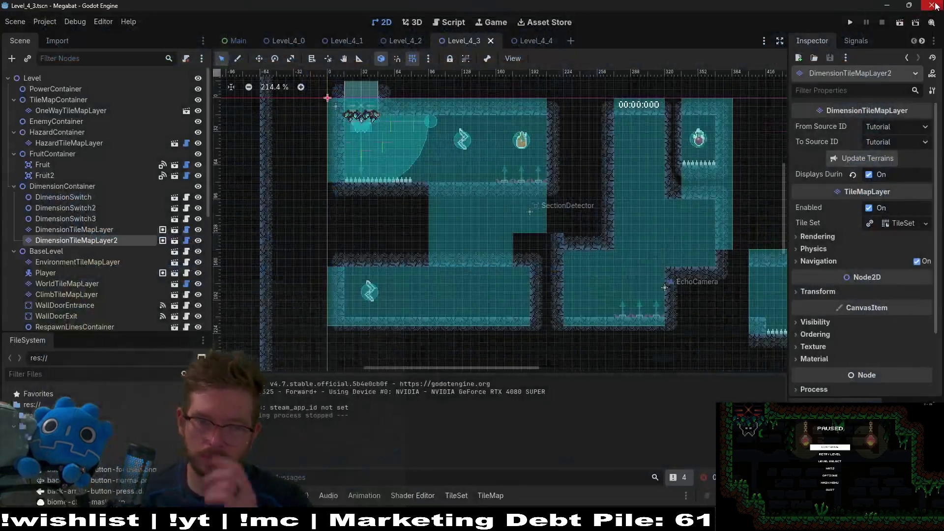
key("alt+Tab")
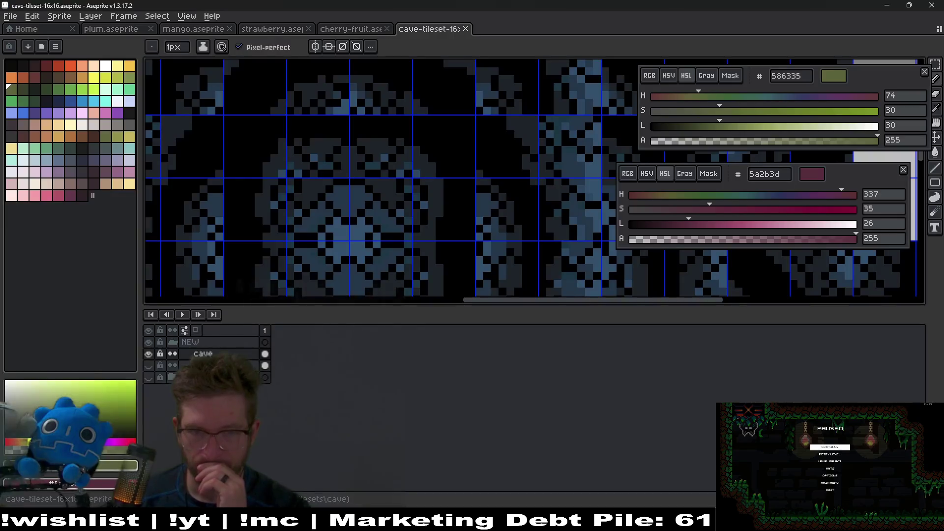
Pick pure black from the cave tileset with the Eyedropper.
scroll(466, 183, "down", 4)
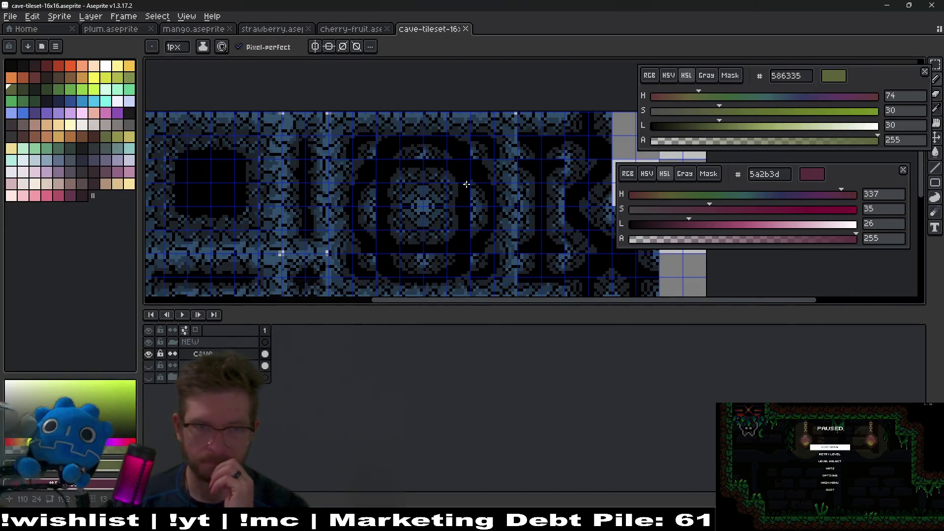
scroll(463, 184, "up", 4)
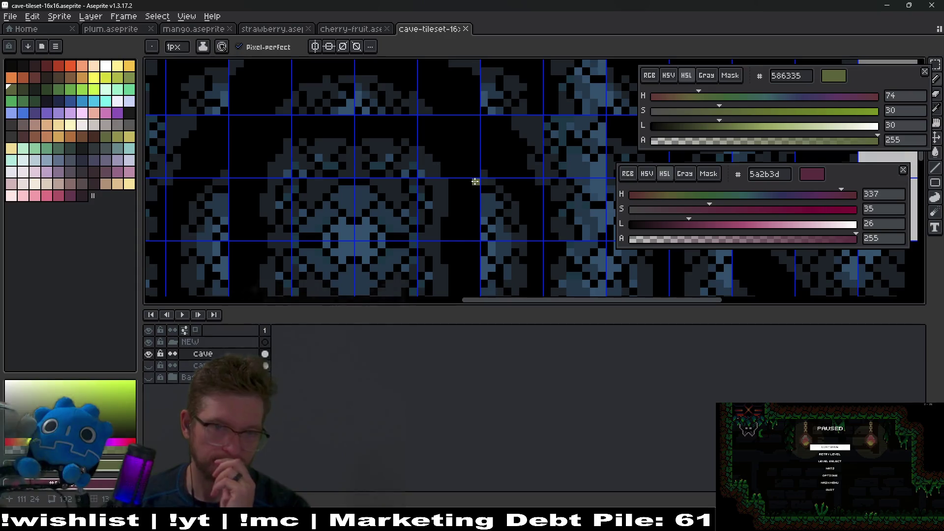
key("i")
left_click(469, 181)
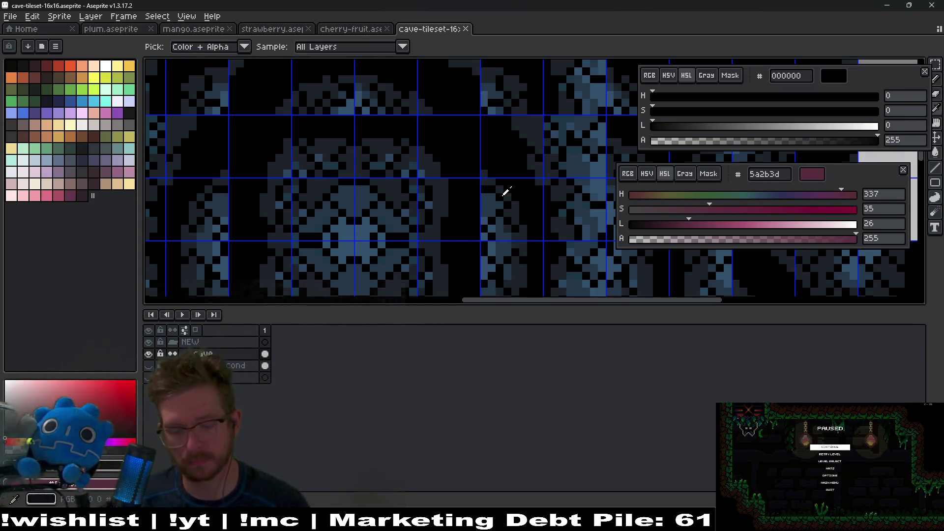
Sample pure black into the second colour and raise its lightness to red.
scroll(471, 151, "down", 3)
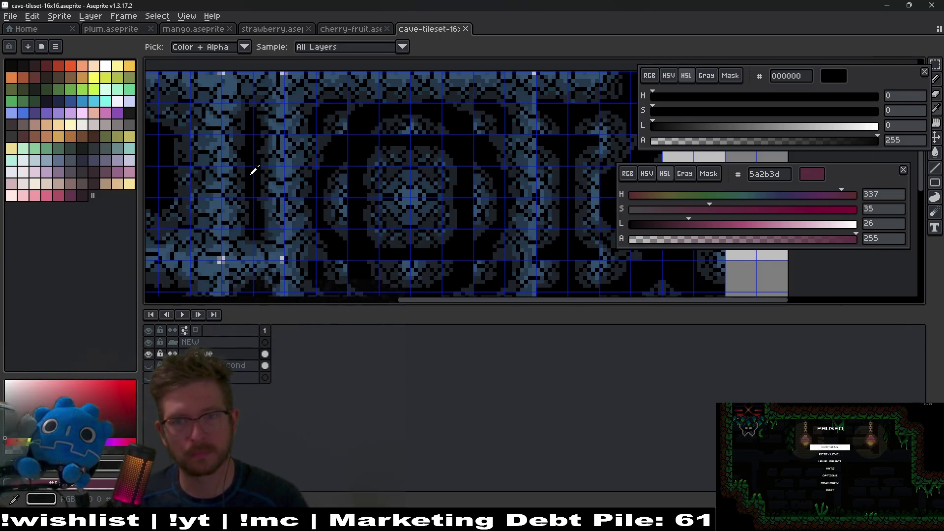
scroll(276, 180, "left", 4)
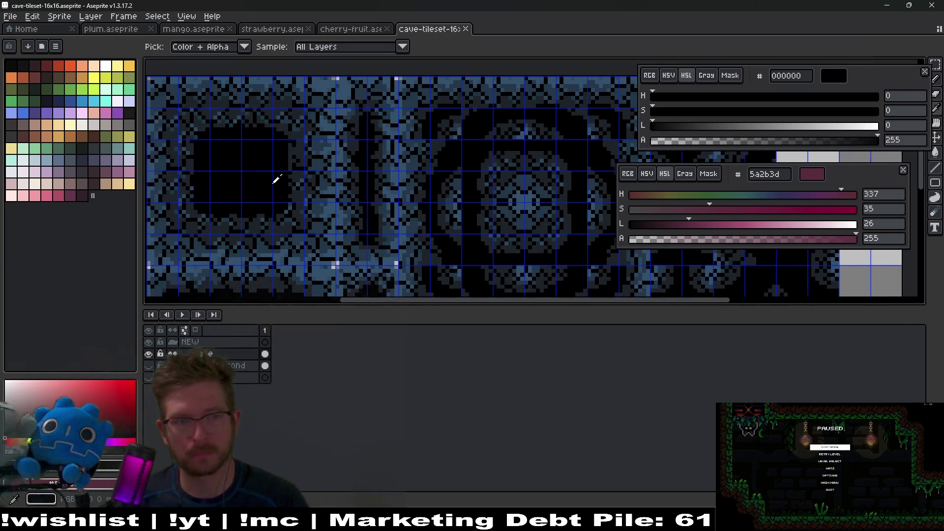
scroll(511, 224, "down", 3)
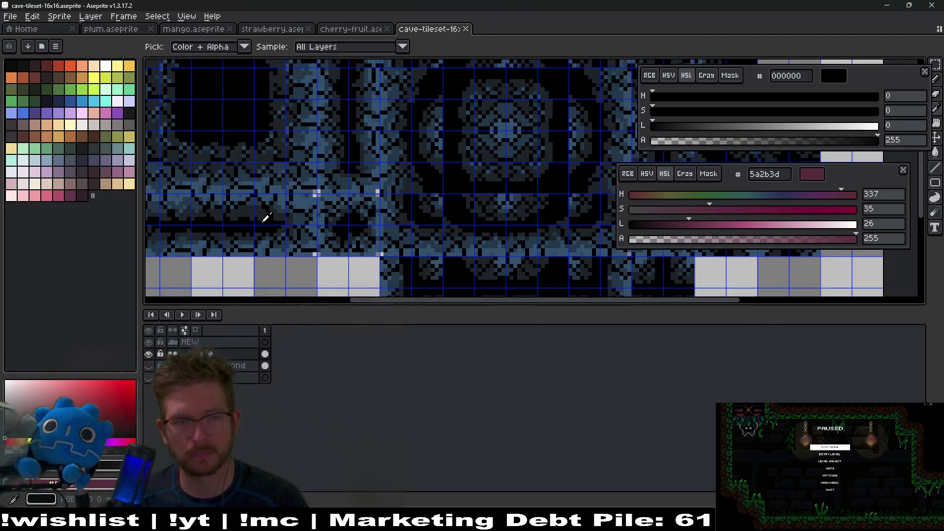
scroll(494, 227, "up", 1)
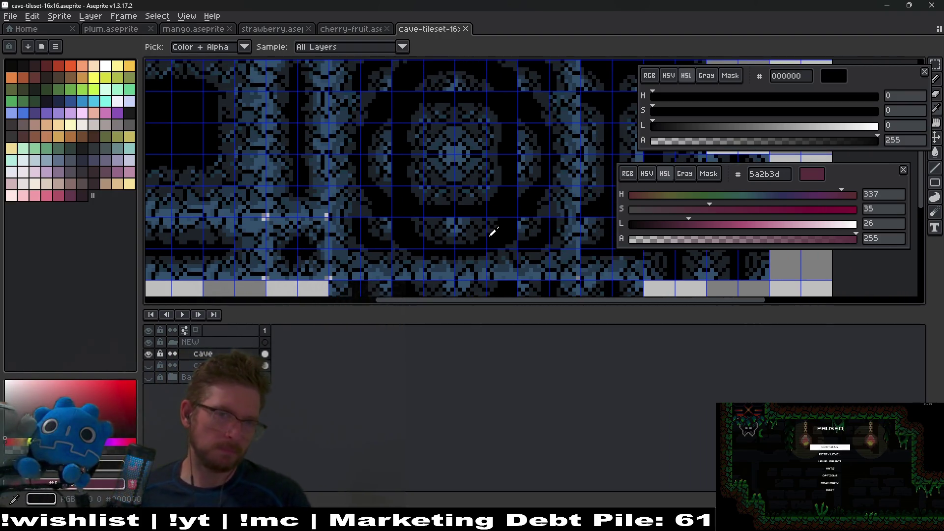
scroll(491, 228, "down", 4)
scroll(494, 232, "up", 2)
scroll(506, 184, "up", 1)
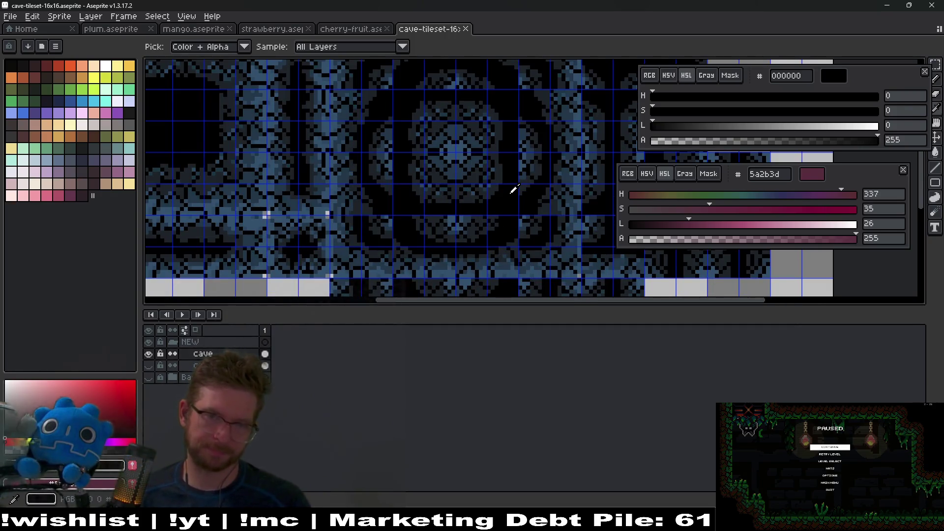
scroll(514, 188, "down", 2)
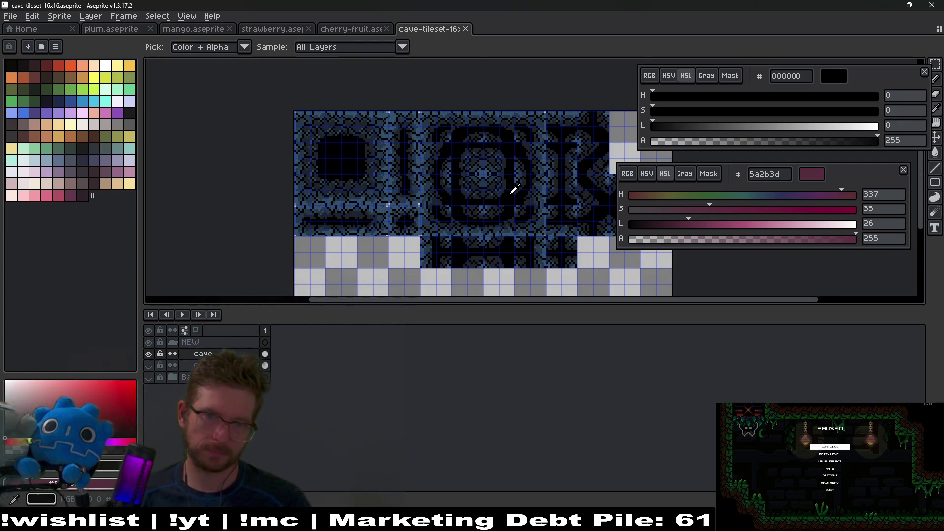
left_click(514, 189)
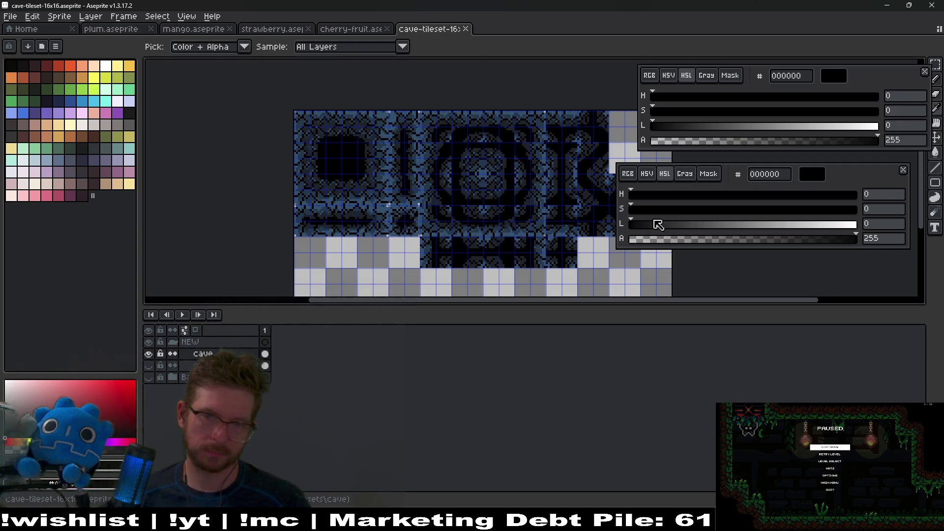
left_click(769, 226)
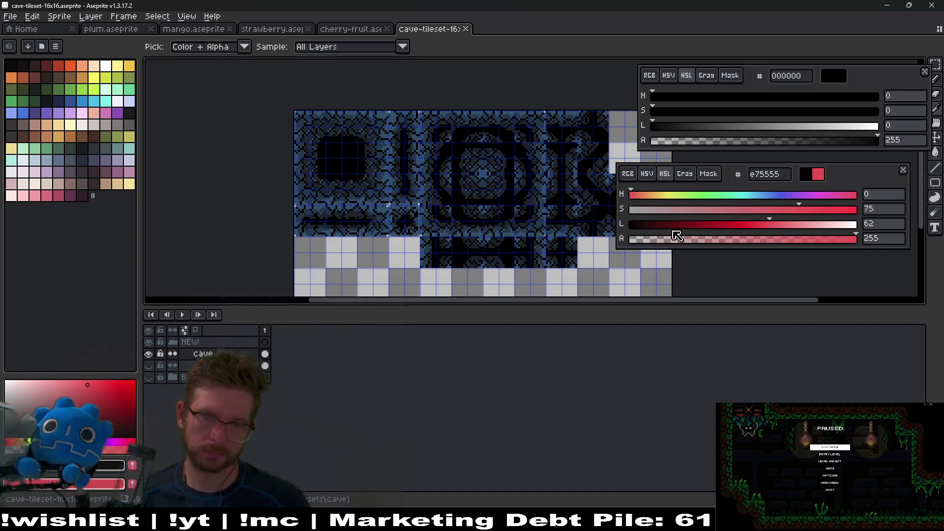
Preview replacing black with red, cancel the replacement, and return to Godot.
key("shift+r")
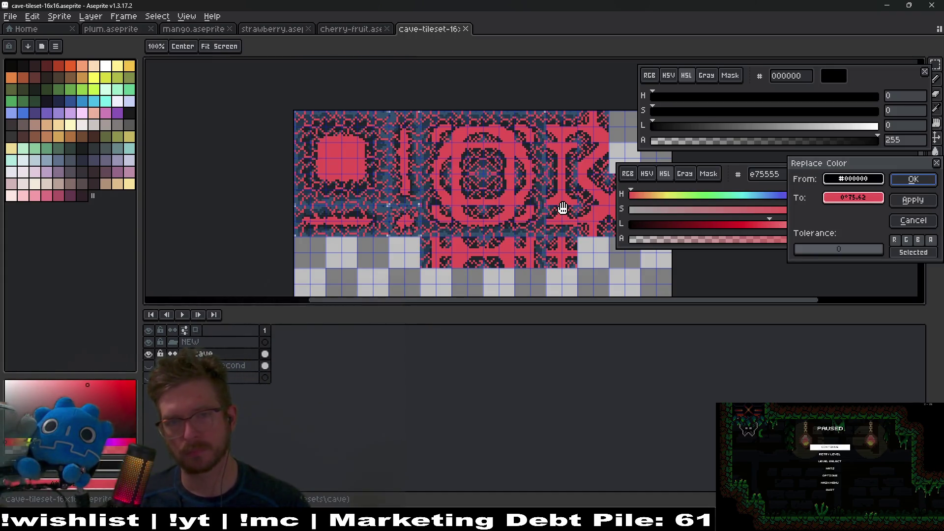
scroll(516, 153, "up", 3)
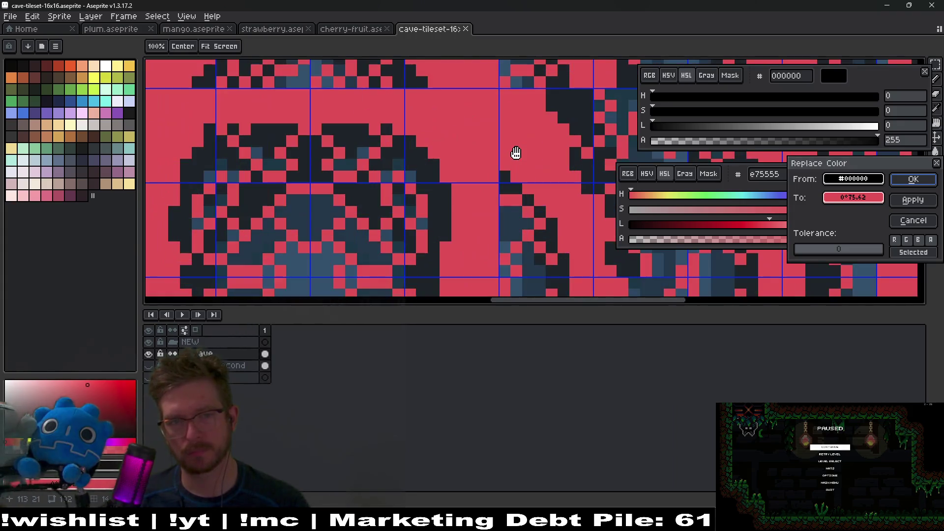
key("Escape")
scroll(522, 148, "down", 3)
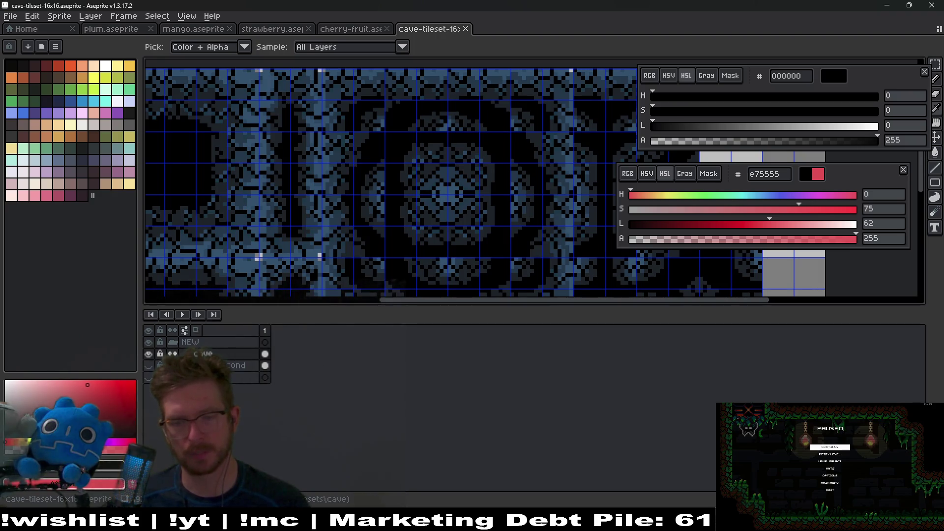
key("alt+Tab")
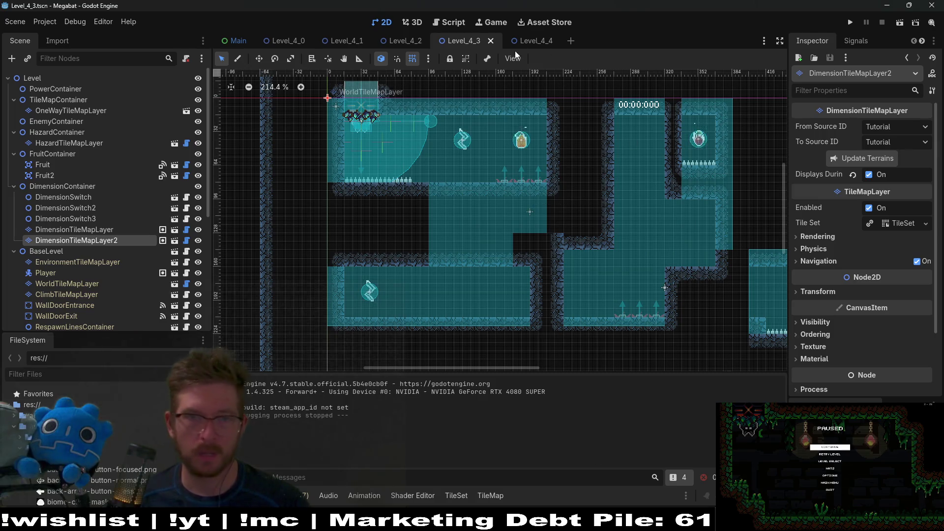
Open the Level_4_4 scene and delete its Fruit2 node.
left_click(521, 40)
scroll(547, 169, "down", 5)
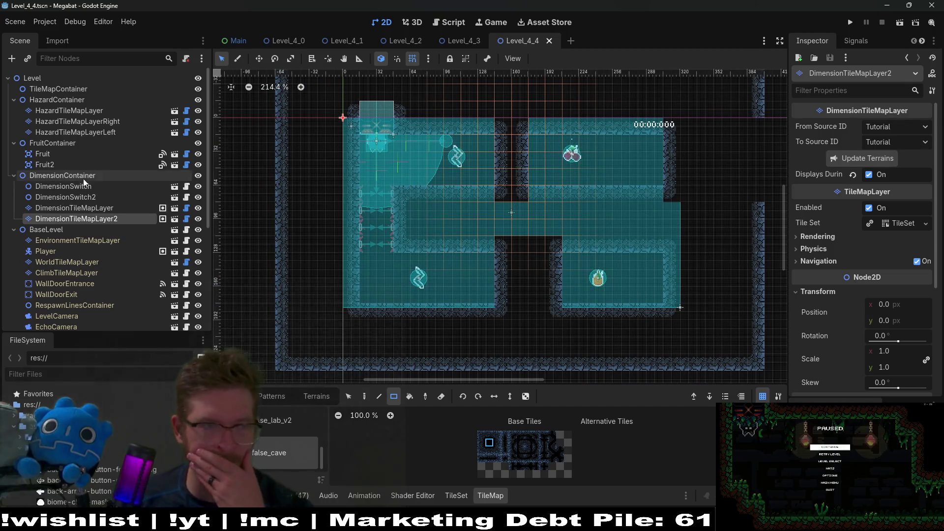
left_click(60, 166)
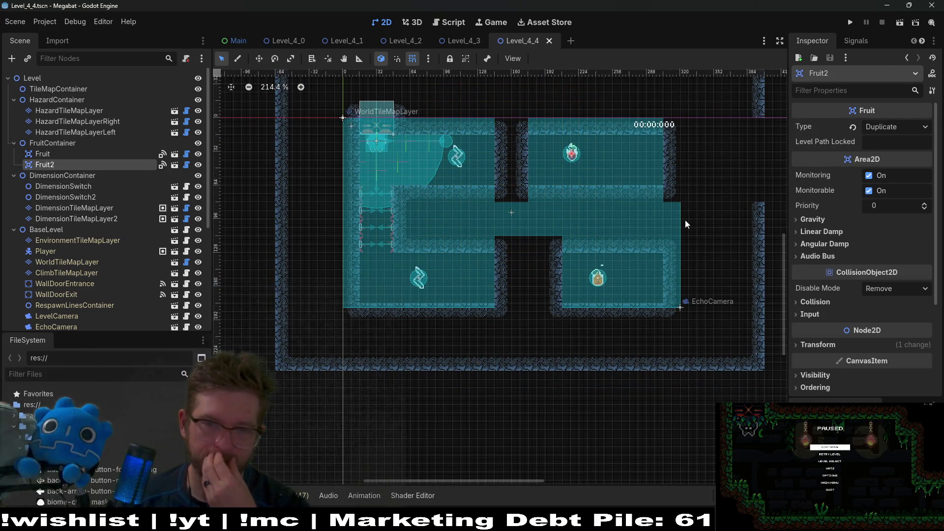
key("Delete")
key("Return")
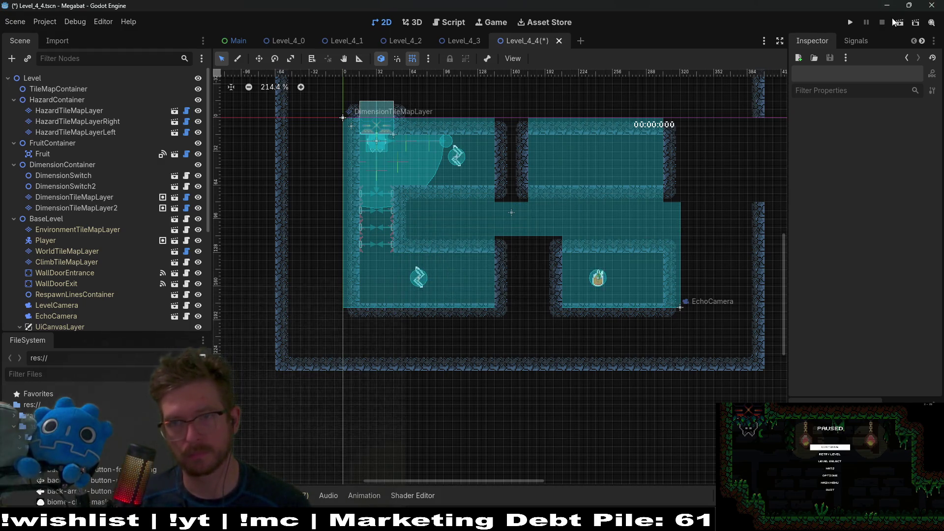
Save and run the scene, fly the bat and send an echo pulse, then stop with F8.
mouse_move(676, 147)
left_mouse_down()
mouse_move(584, 159)
mouse_move(547, 199)
mouse_move(657, 189)
left_mouse_up()
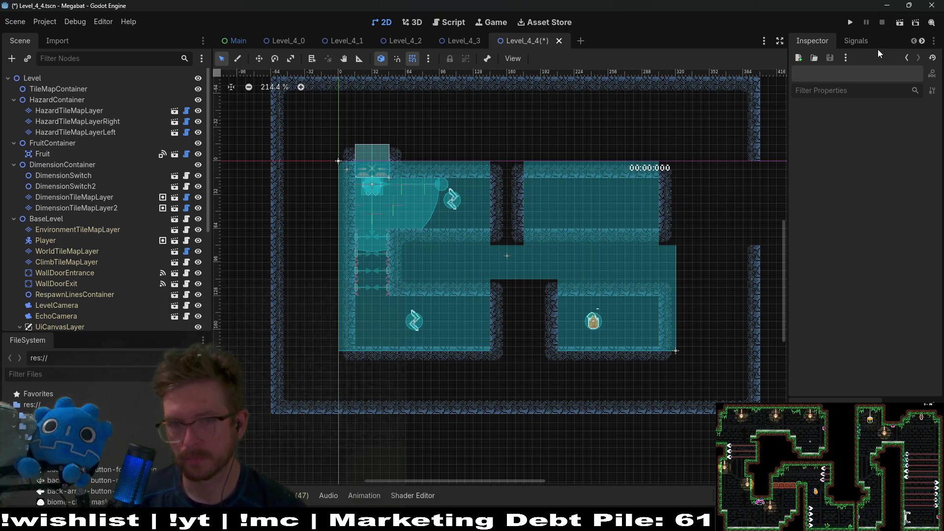
left_click(899, 20)
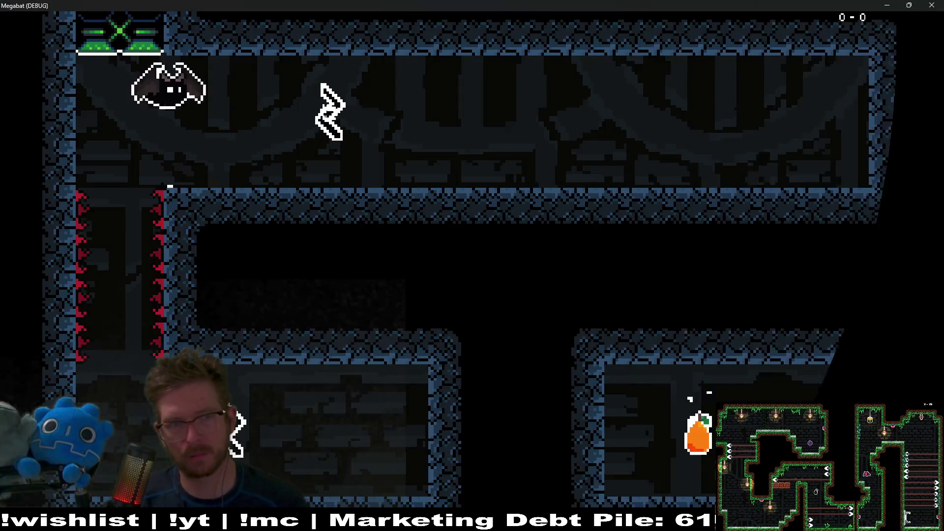
key("space")
key("Left")
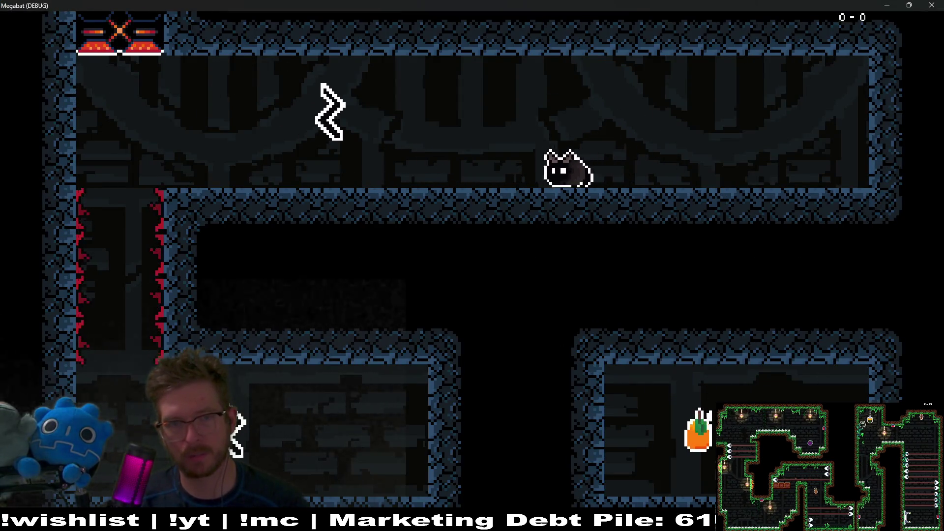
key("x")
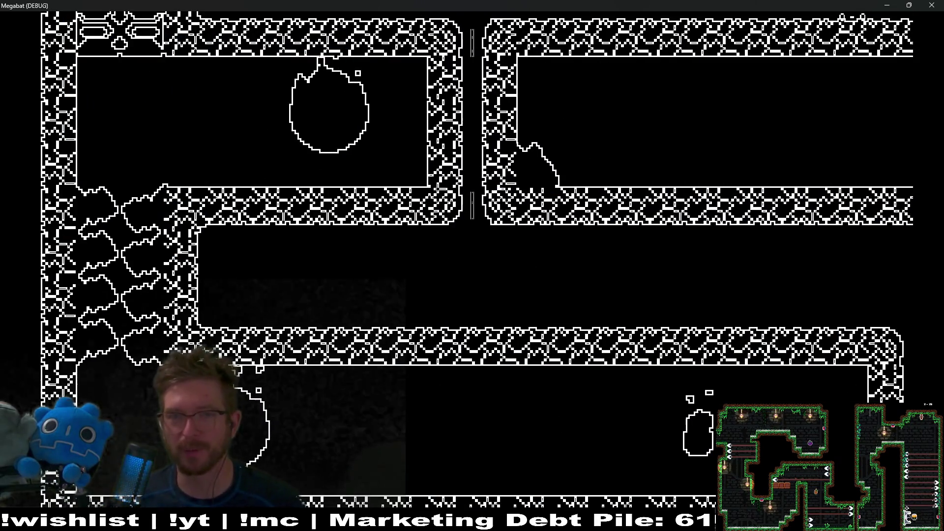
key("F8")
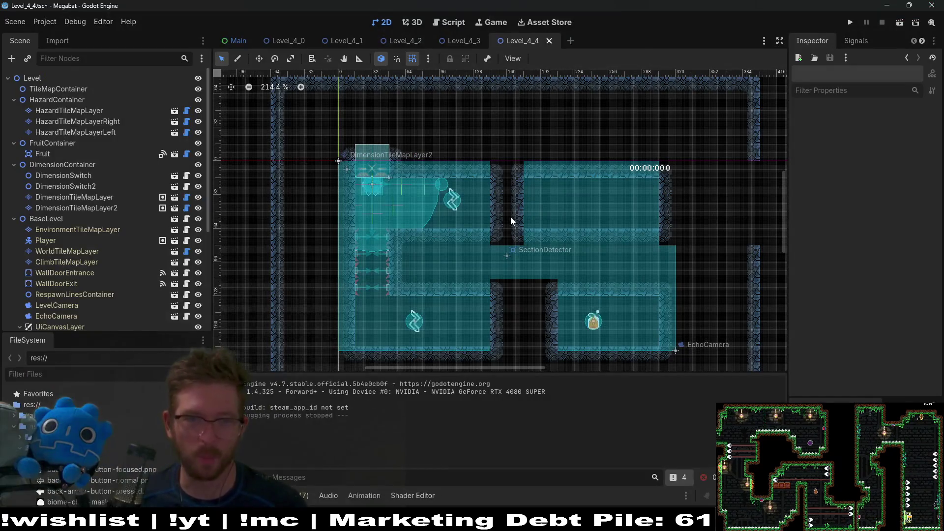
Nudge DimensionSwitch2 two steps left and one step down.
left_click(74, 197)
left_click(69, 186)
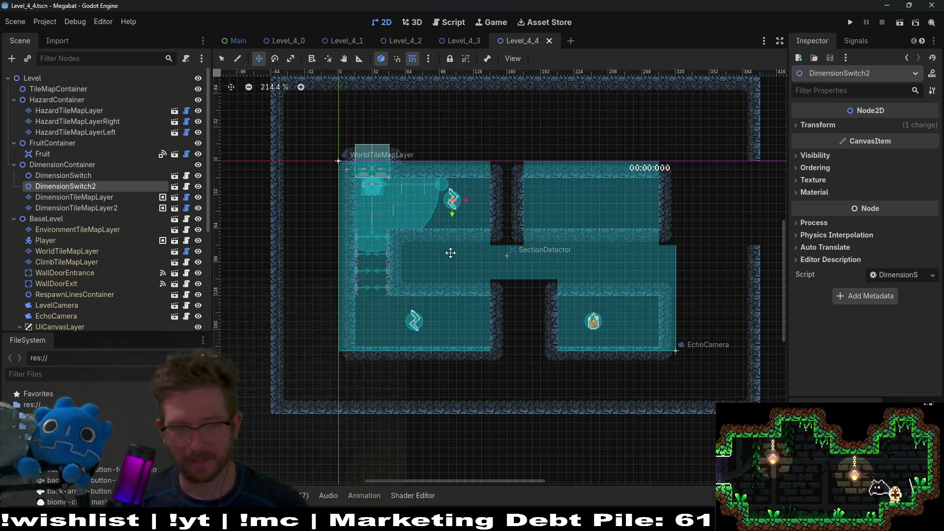
key("Left")
key("Down")
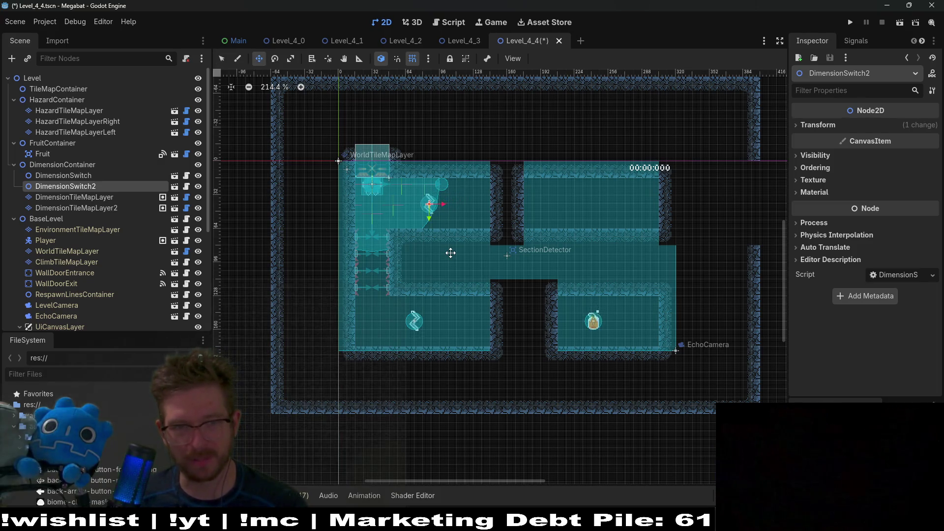
key("Left")
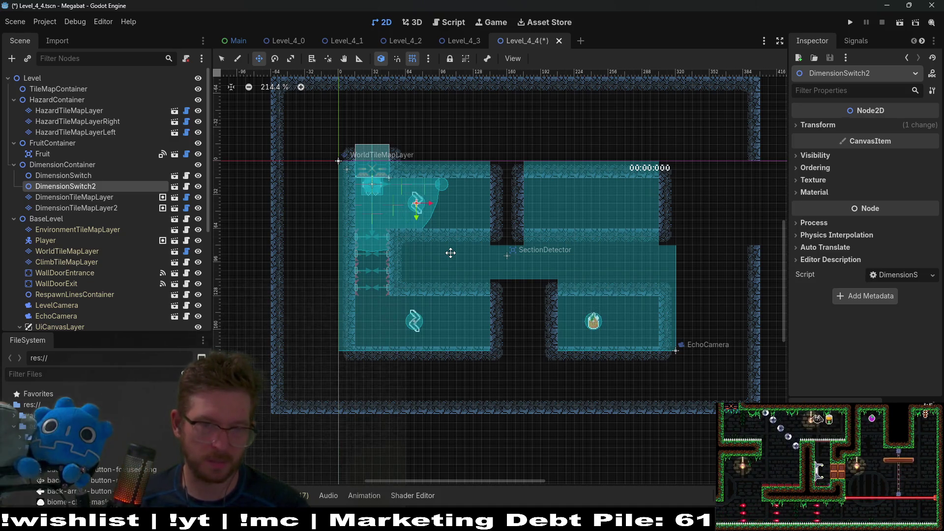
scroll(451, 253, "up", 3)
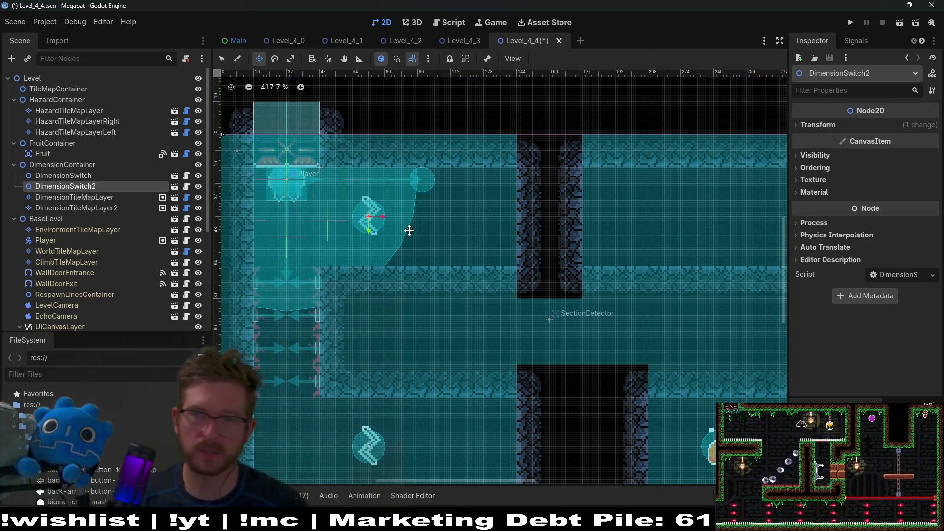
Save and run Level_4_4, close the game, then run it again to playtest.
left_click(895, 25)
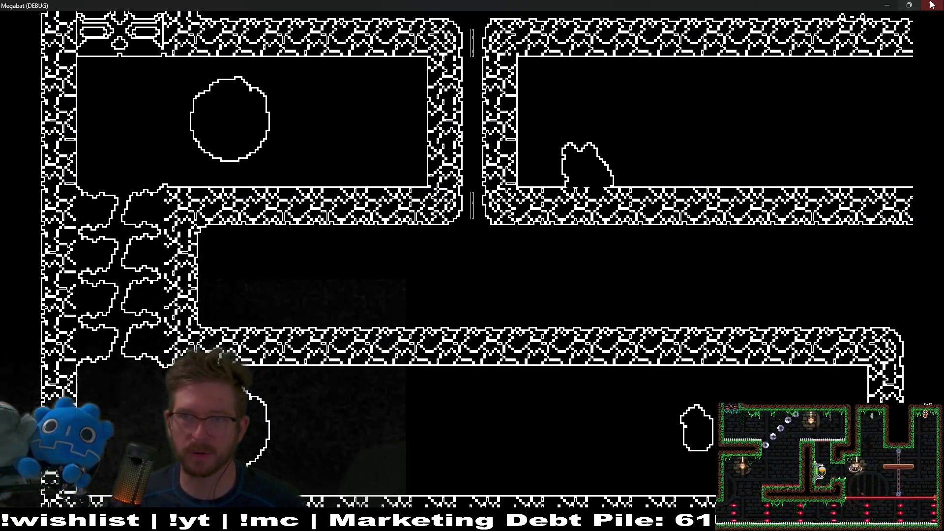
key("alt+F4")
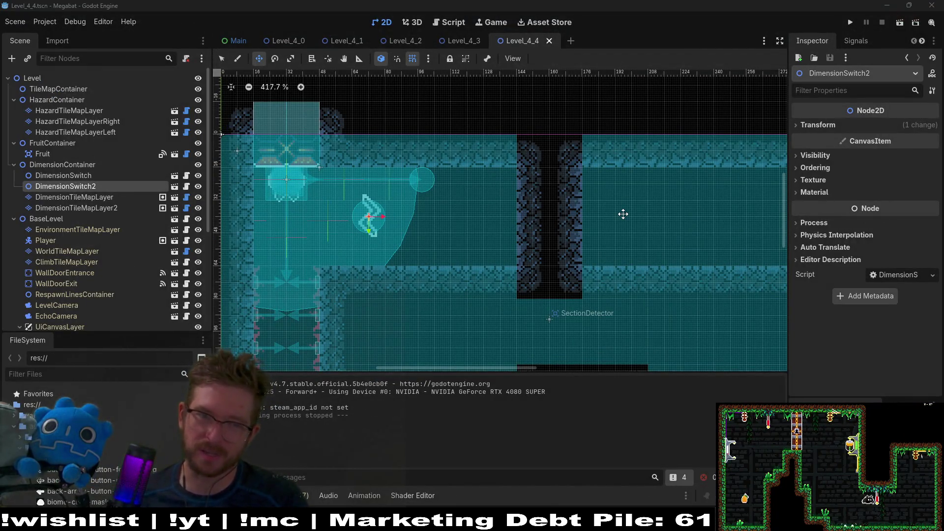
scroll(622, 213, "down", 2)
scroll(600, 192, "down", 3)
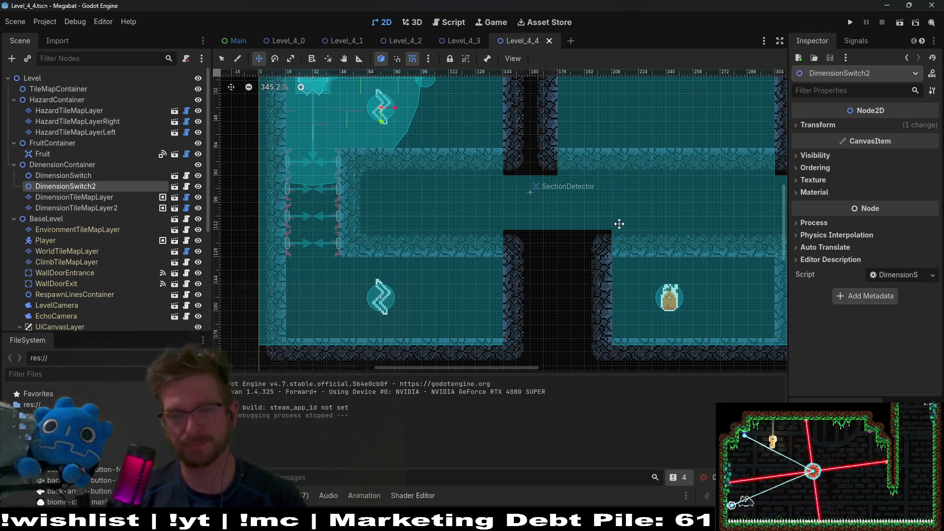
scroll(619, 224, "down", 2)
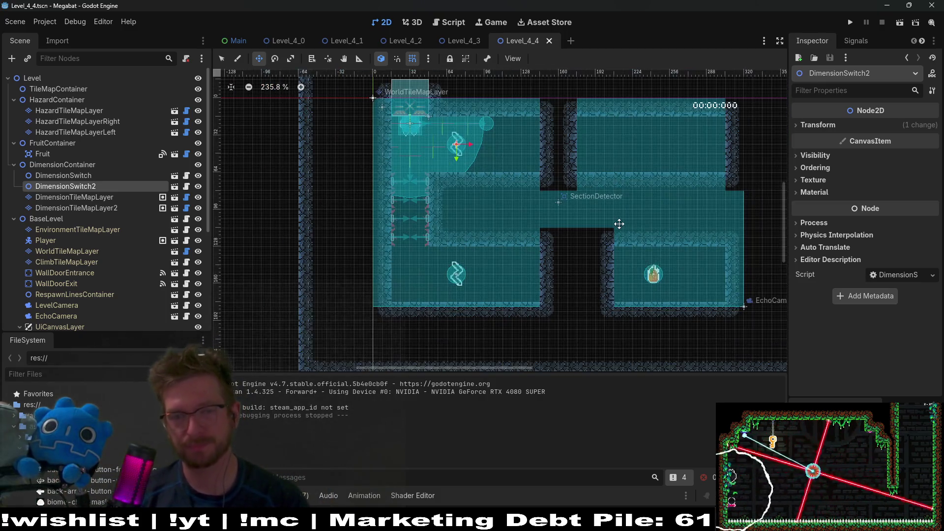
left_click(898, 22)
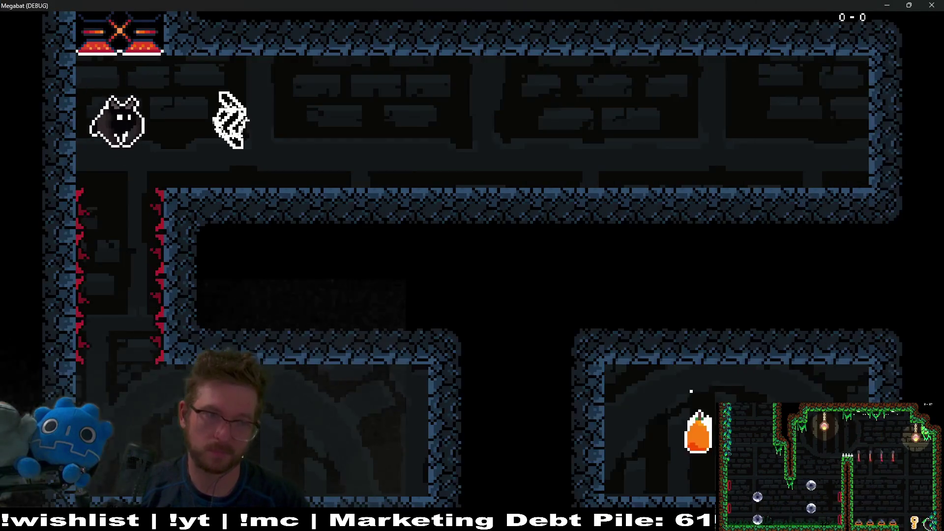
key("space")
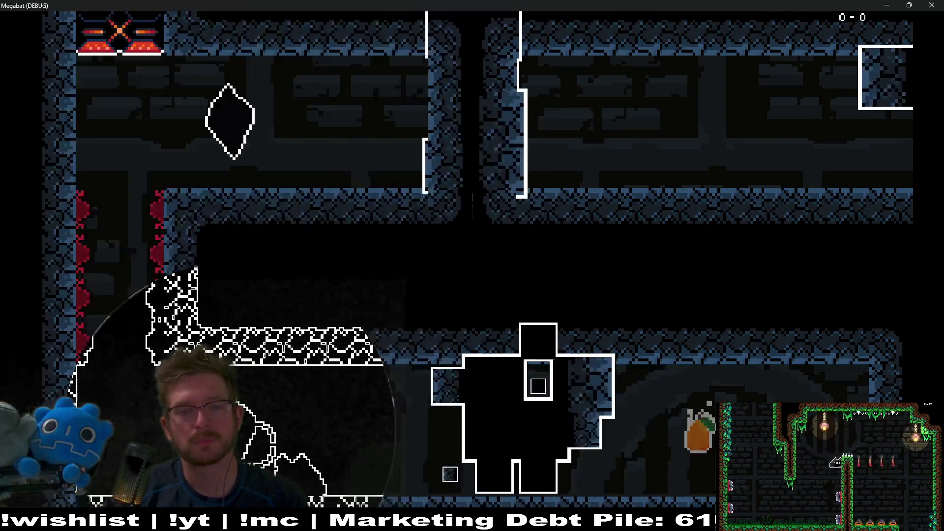
key("space")
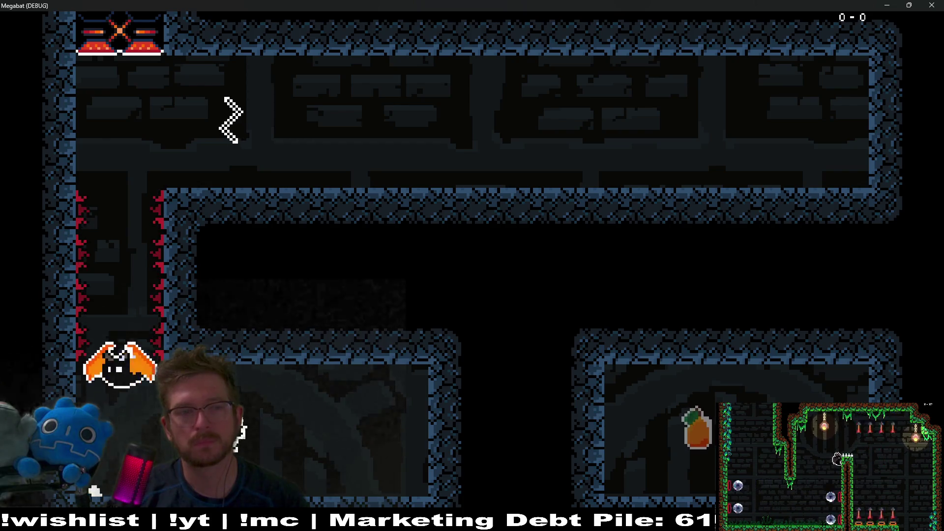
key("Right")
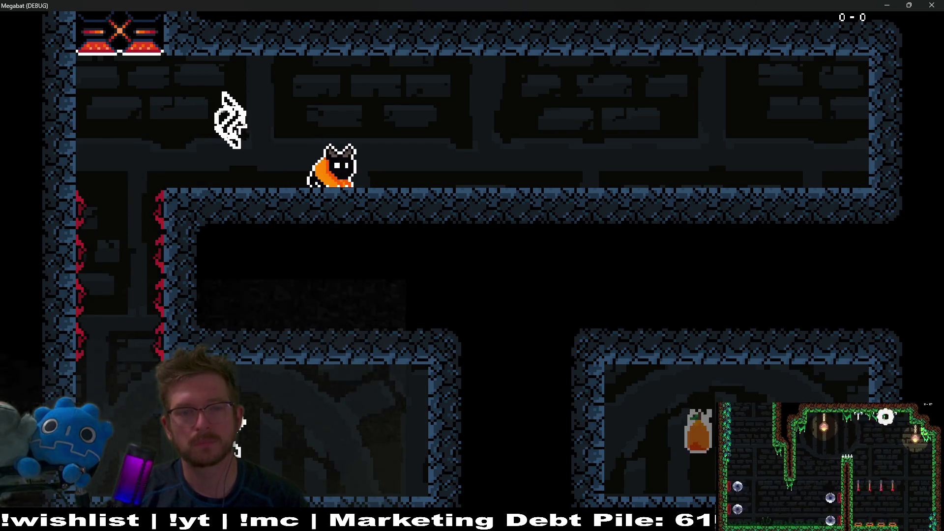
key("x")
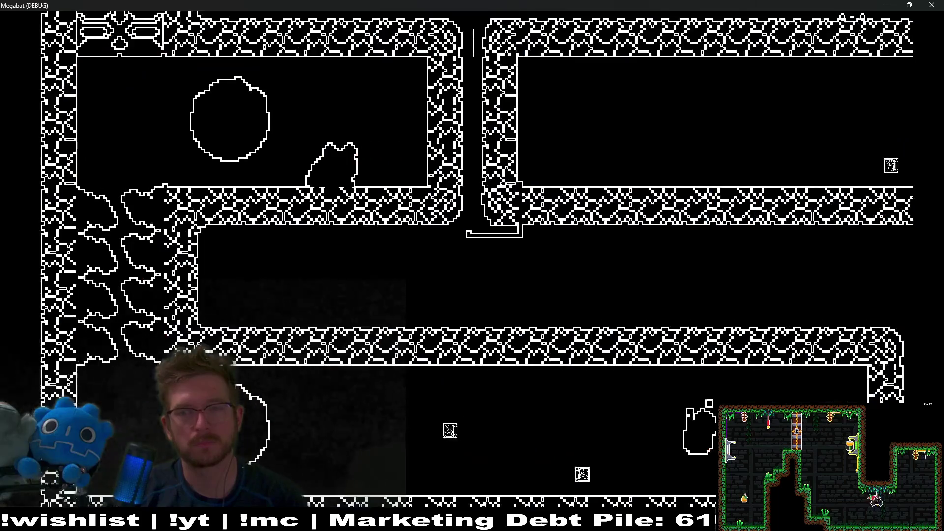
key("Right")
key("Left")
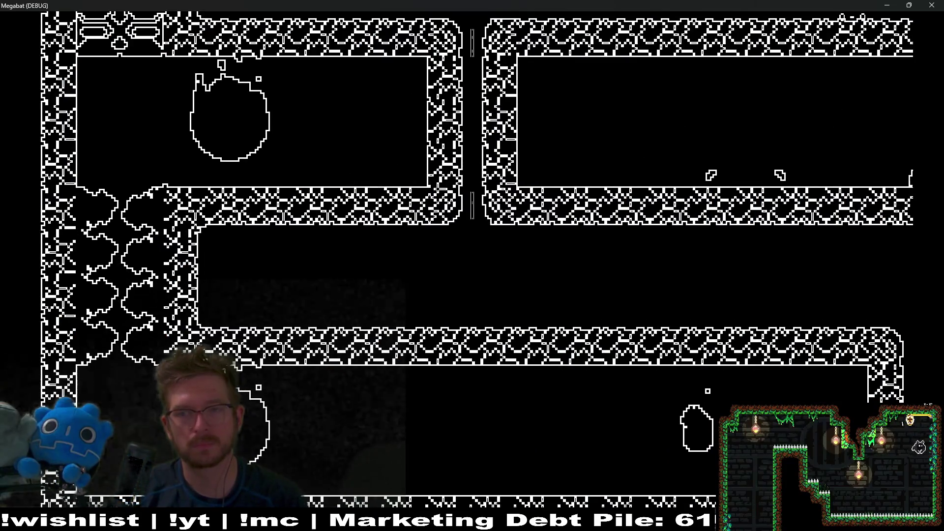
left_click(938, 5)
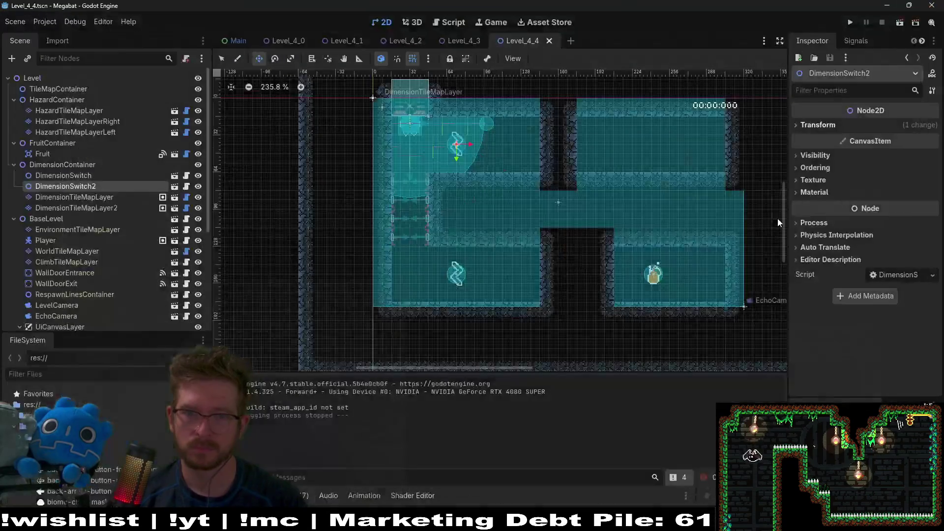
Hide the DimensionTileMapLayer and pan the view to the empty right-hand area.
scroll(497, 208, "up", 2)
scroll(545, 231, "down", 2)
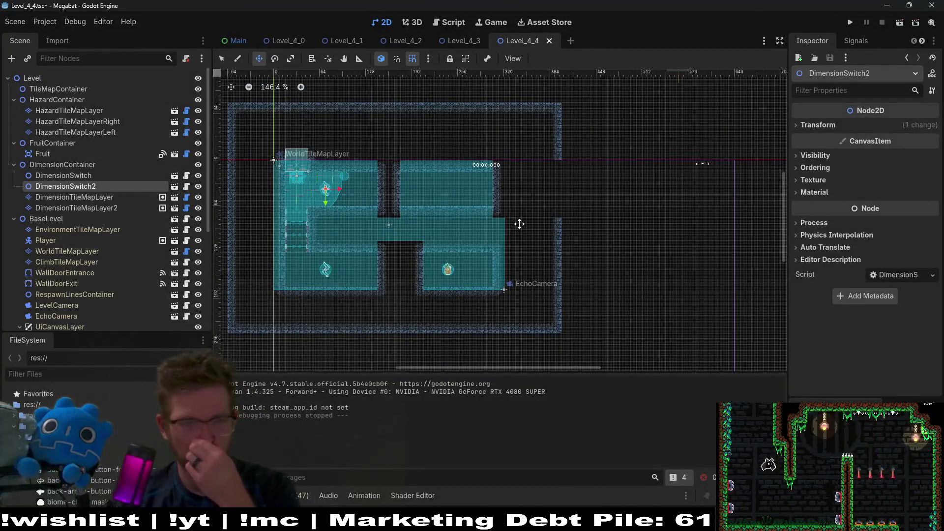
left_click(198, 208)
left_click(197, 208)
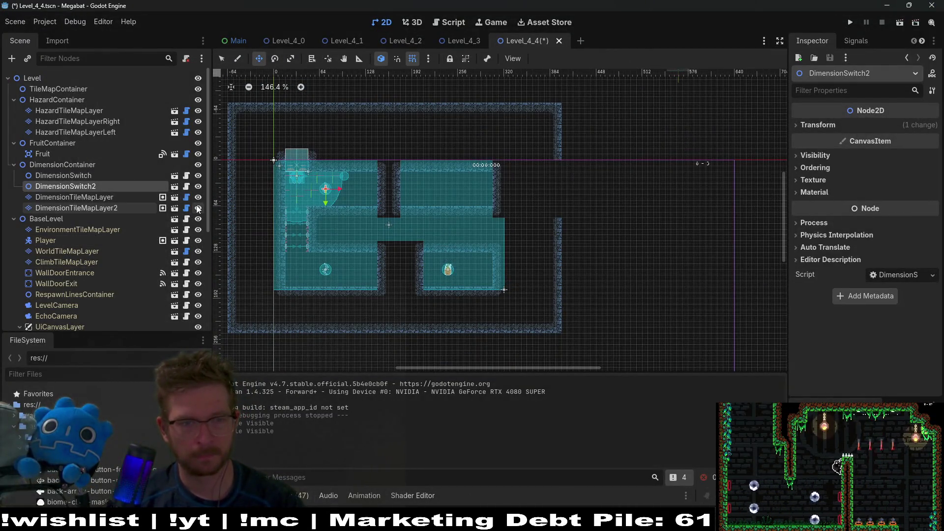
left_click(198, 197)
scroll(569, 225, "up", 3)
left_click_drag(569, 225, 417, 240)
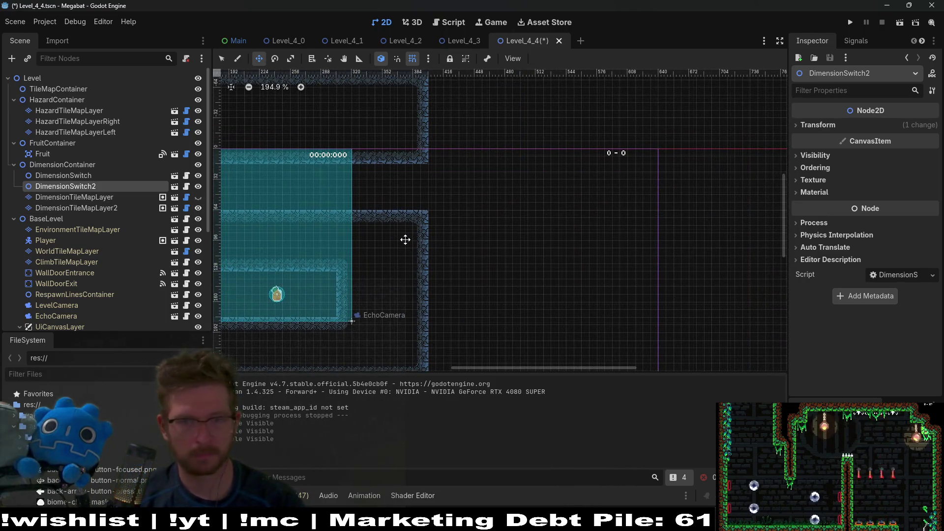
scroll(108, 222, "down", 5)
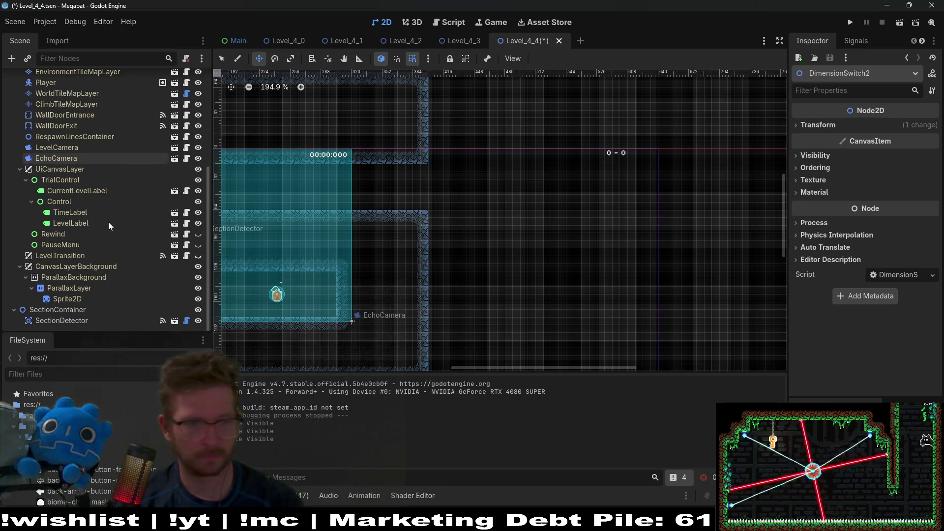
Add a SectionDetector scene as a child of SectionContainer.
left_click(78, 322)
left_click(81, 311)
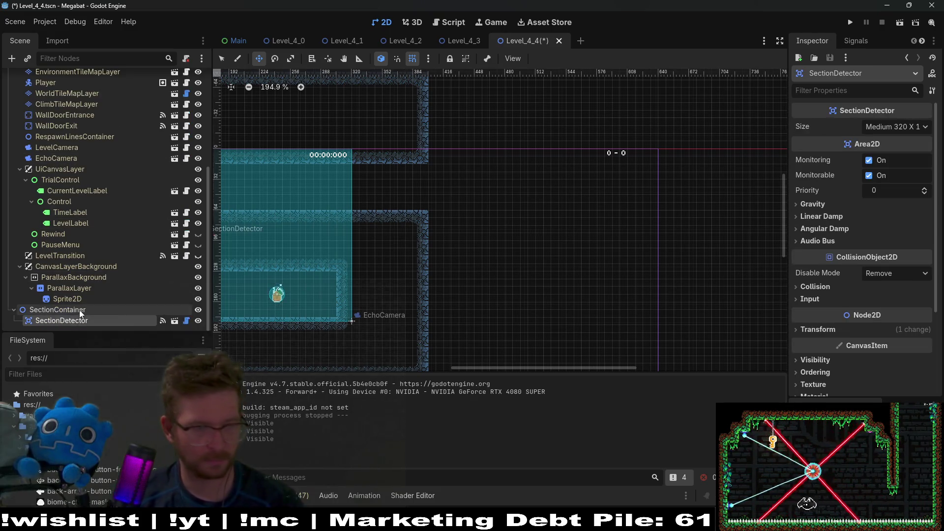
key("ctrl+shift+a")
type("s")
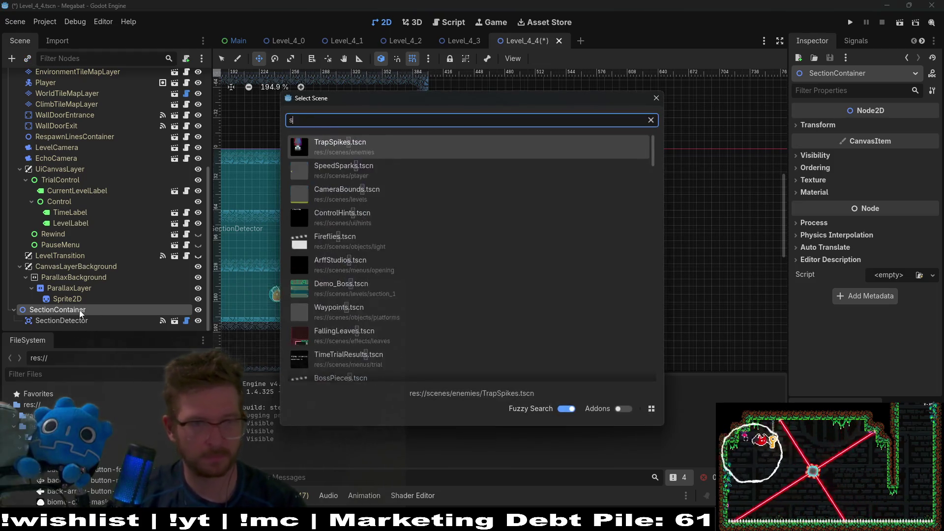
type("ectionde")
key("BackSpace")
key("BackSpace")
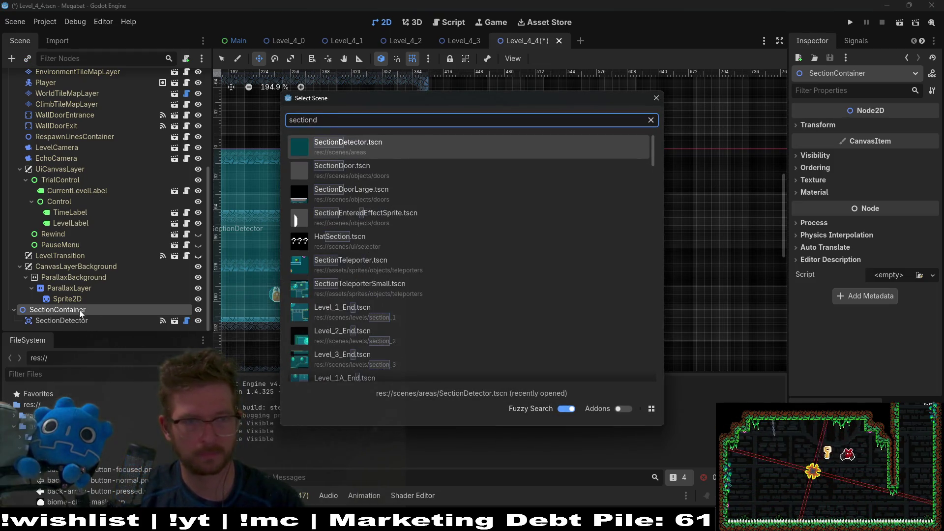
type("et")
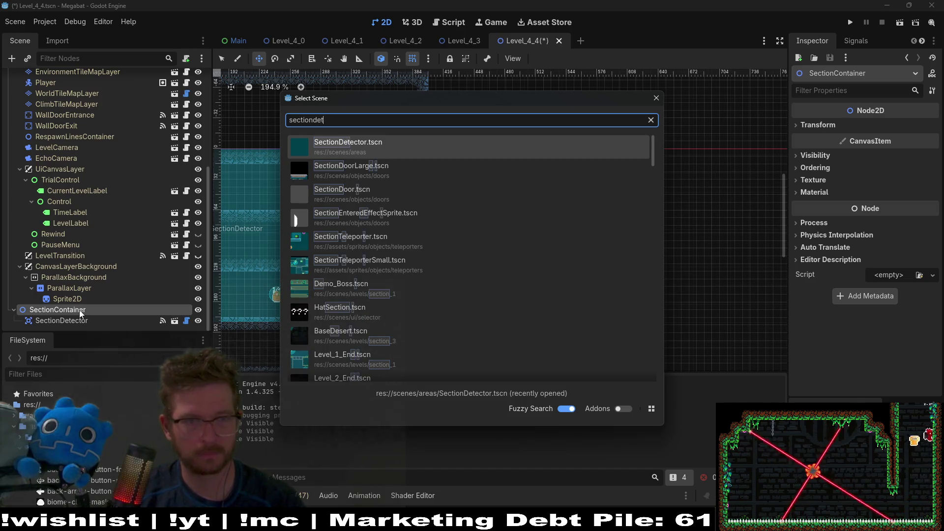
key("Return")
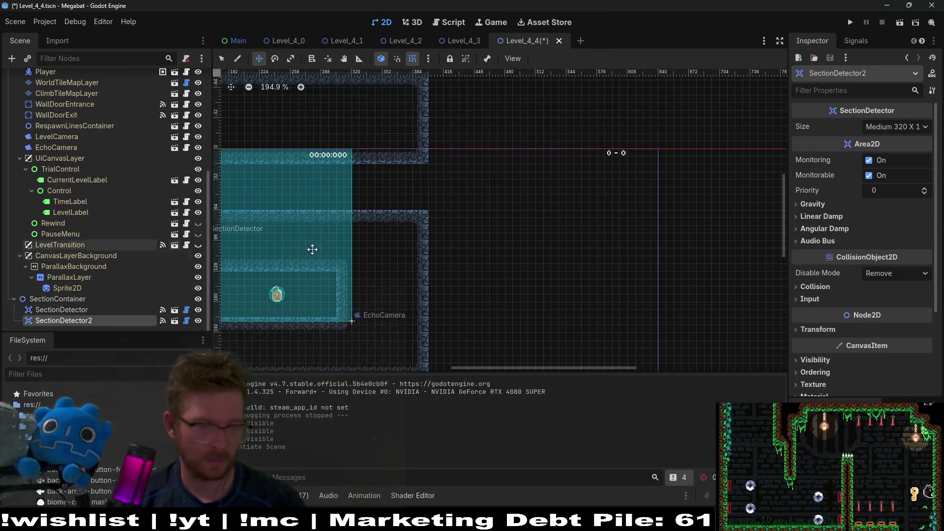
Drag the new detector into the right-hand area and nudge it down and left.
mouse_move(313, 249)
left_mouse_down()
mouse_move(600, 211)
mouse_move(449, 234)
mouse_move(455, 226)
left_mouse_up()
scroll(460, 203, "up", 4)
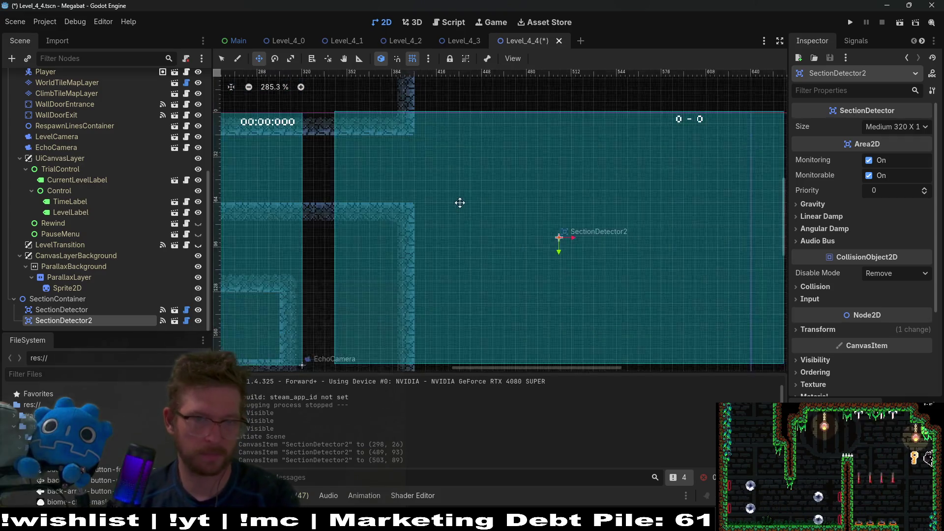
scroll(460, 202, "up", 1)
key("Down")
key("Left")
key("Left")
key("Left")
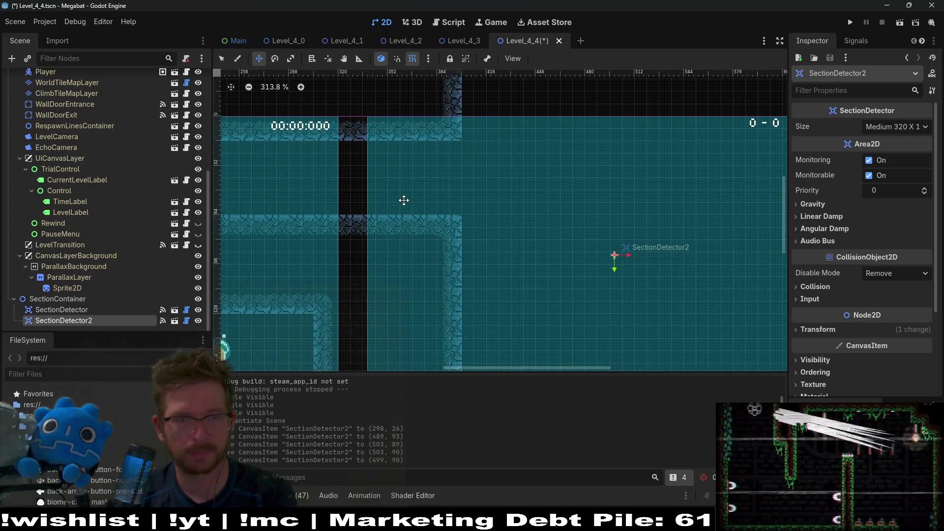
key("Left")
key("Left")
key("Left")
scroll(411, 202, "down", 6)
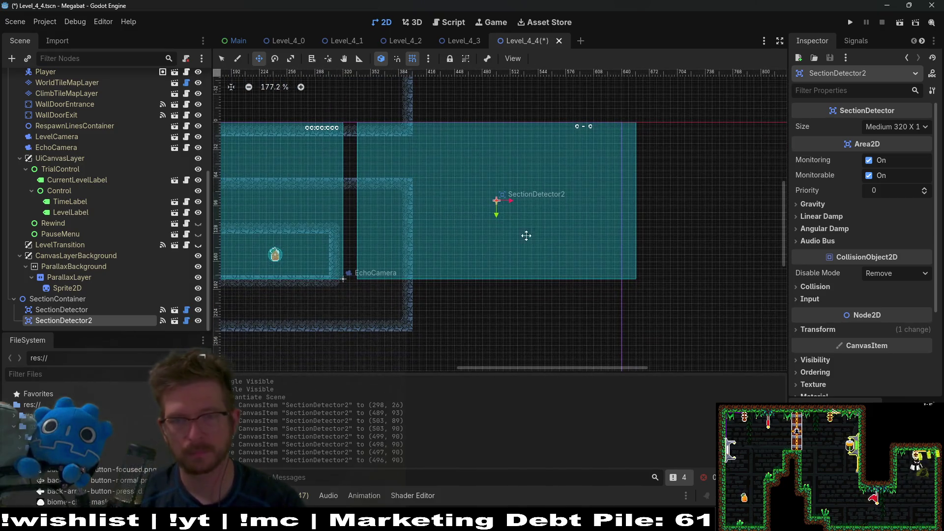
Set SectionDetector2's Size to Large 384 X 21 and shift it down-right over the room.
left_click(907, 128)
left_click(881, 187)
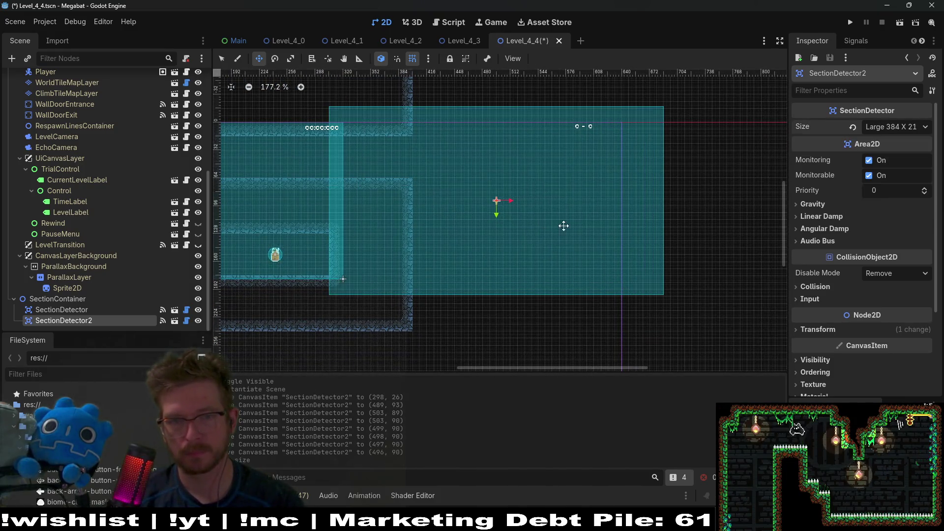
left_click_drag(375, 169, 397, 184)
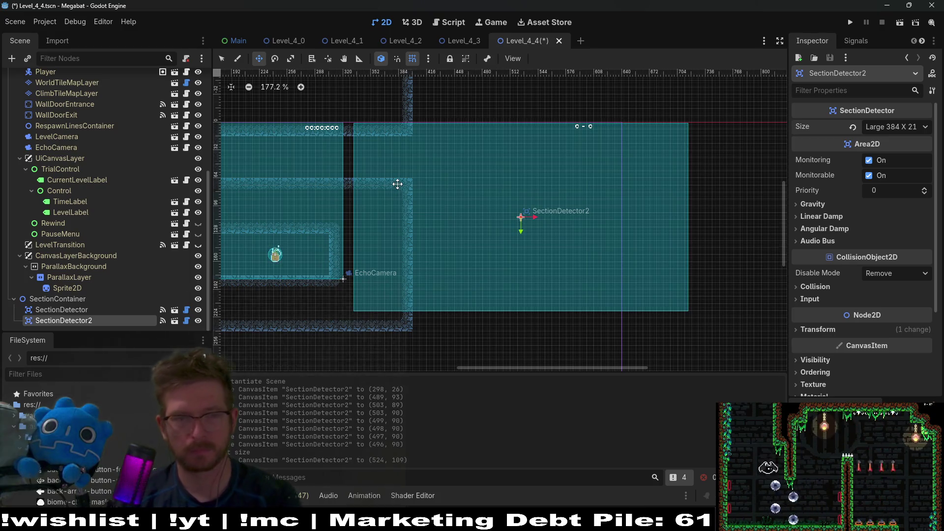
scroll(398, 184, "up", 2)
key("Right")
scroll(354, 141, "up", 6)
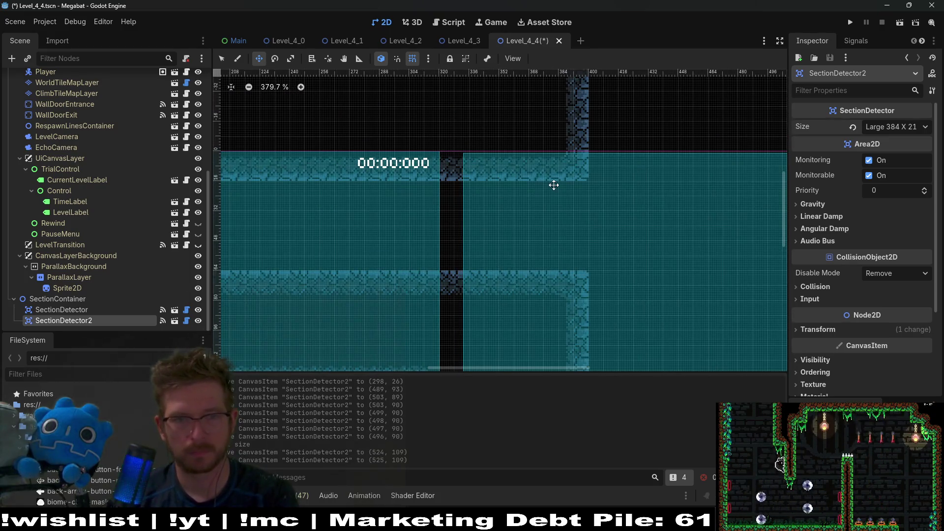
key("Right")
key("Right")
key("Right")
key("Up")
scroll(554, 185, "down", 10)
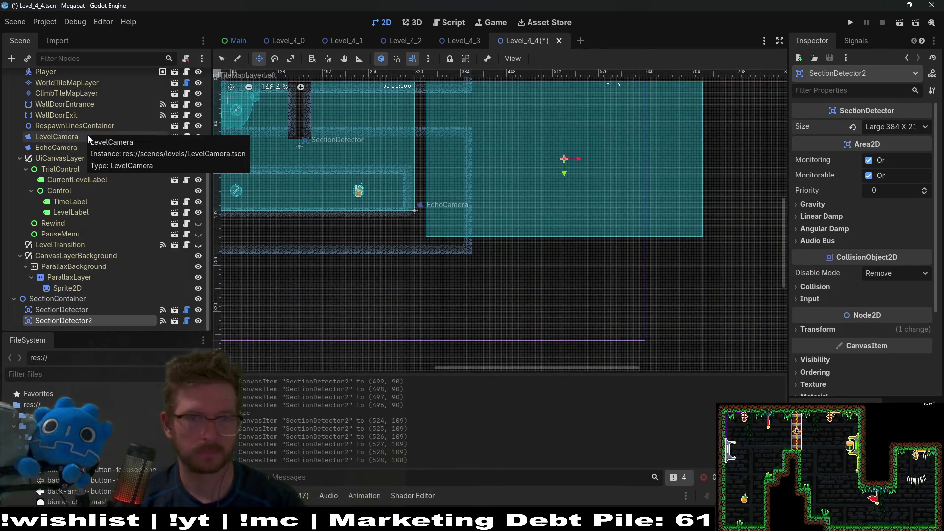
scroll(510, 244, "up", 3)
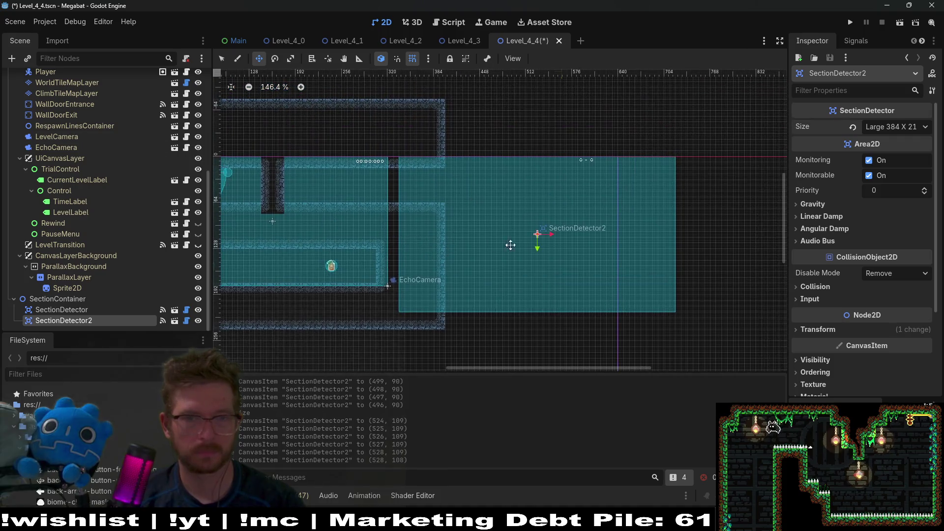
scroll(91, 143, "up", 5)
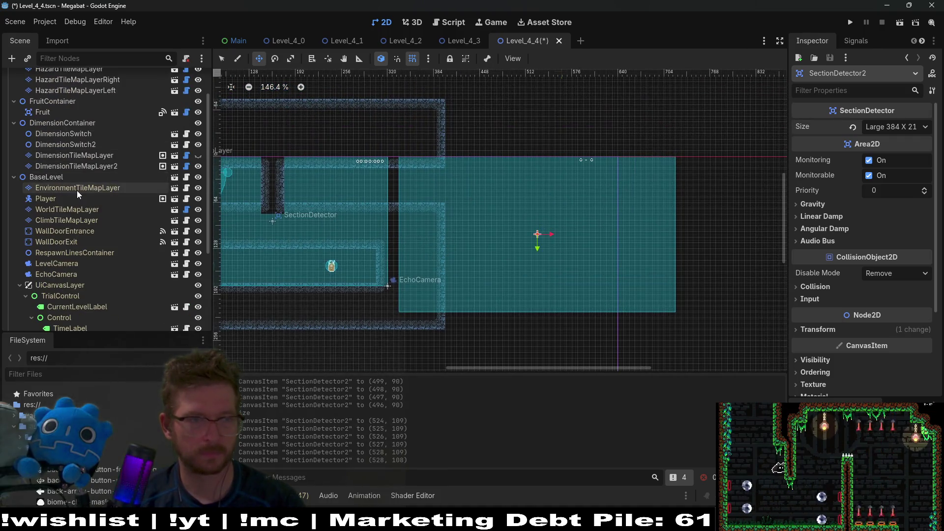
left_click(73, 208)
Choose the LAB_V2 terrain and paint wall strips along the new room's top and bottom.
left_click(317, 396)
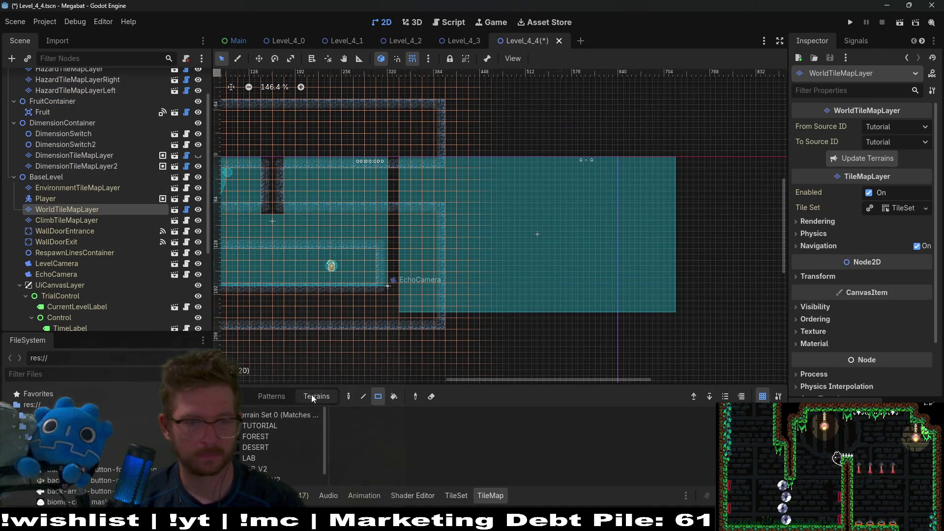
left_click(276, 456)
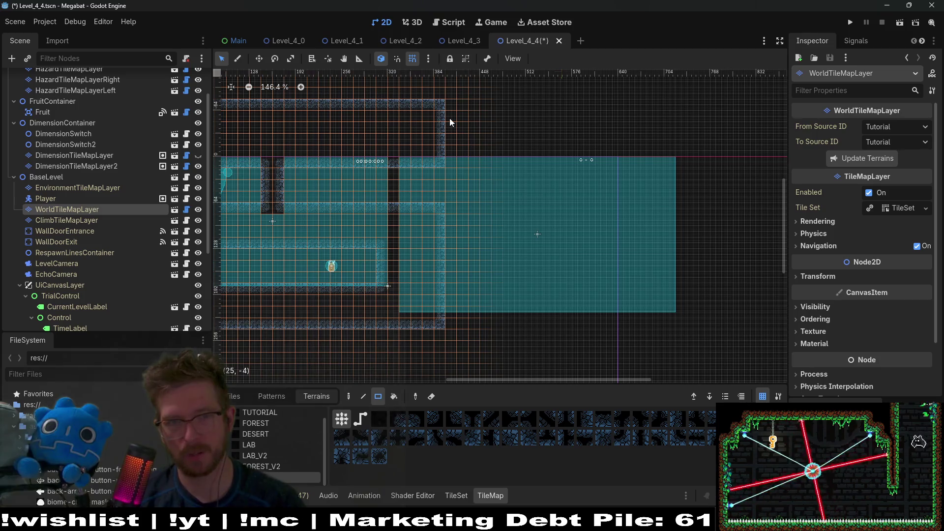
mouse_move(449, 118)
left_mouse_down()
mouse_move(529, 153)
mouse_move(702, 157)
left_mouse_up()
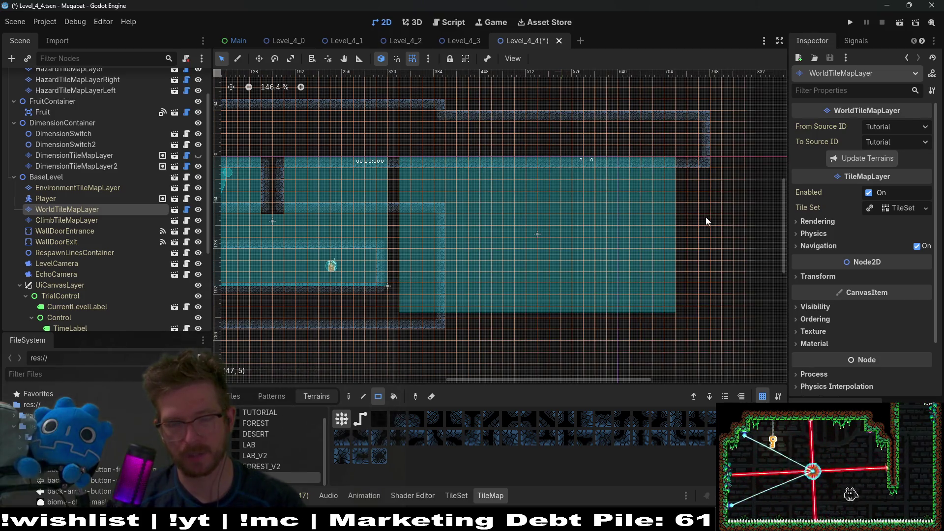
middle_click(707, 221)
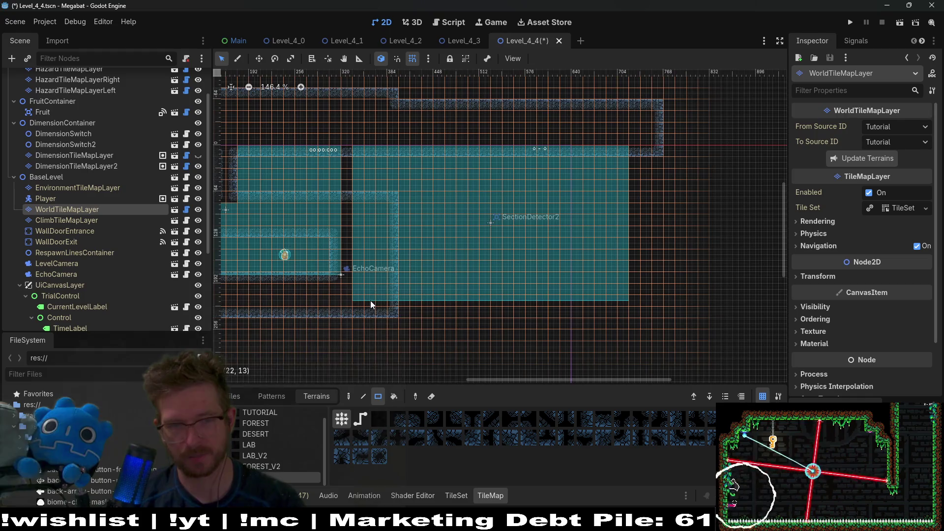
mouse_move(371, 300)
left_mouse_down()
mouse_move(637, 379)
mouse_move(545, 356)
left_mouse_up()
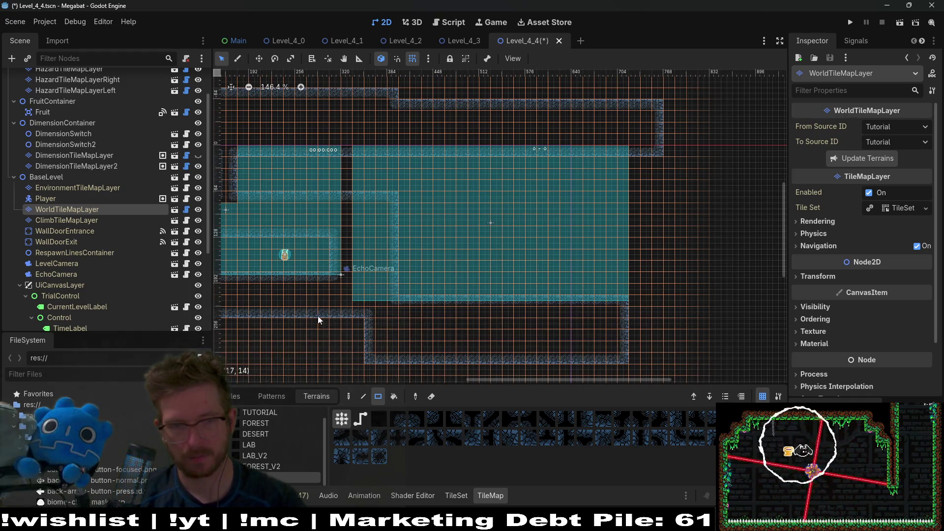
mouse_move(317, 316)
left_mouse_down()
mouse_move(364, 349)
mouse_move(364, 364)
left_mouse_up()
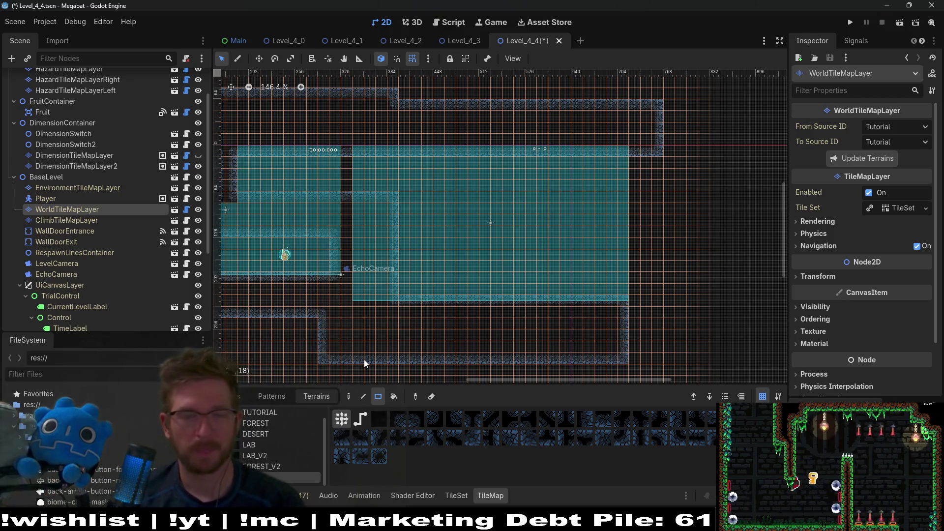
Paint the room's right-hand walls down to the floor.
mouse_move(601, 149)
left_mouse_down()
mouse_move(668, 365)
mouse_move(654, 356)
left_mouse_up()
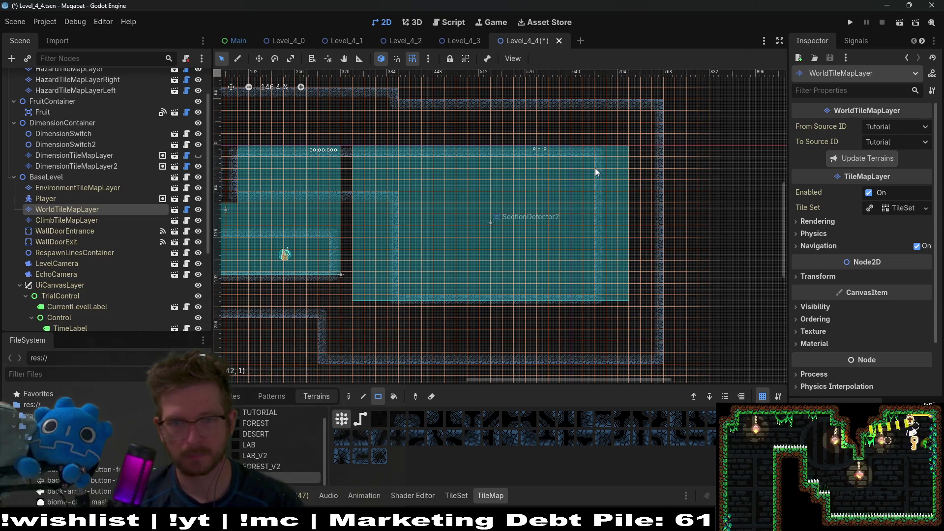
left_click_drag(598, 172, 609, 297)
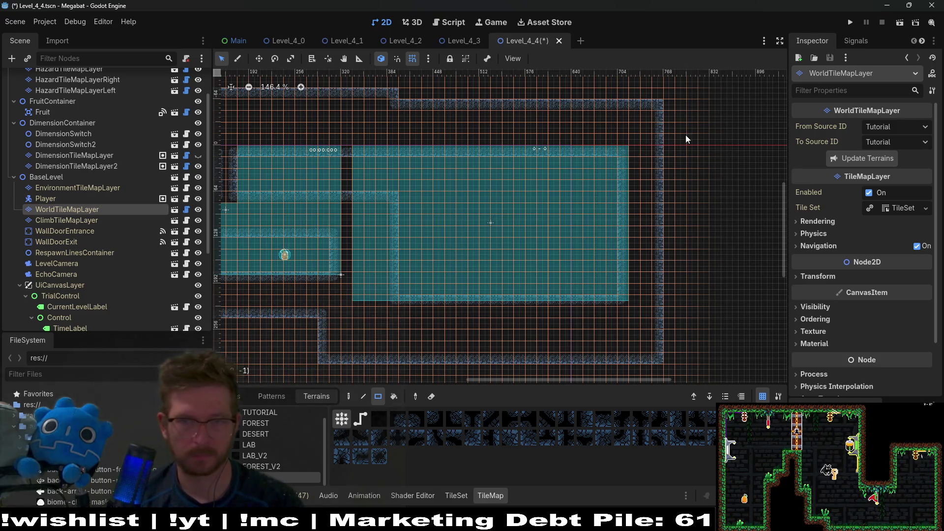
mouse_move(669, 112)
left_mouse_down()
mouse_move(696, 323)
mouse_move(688, 359)
left_mouse_up()
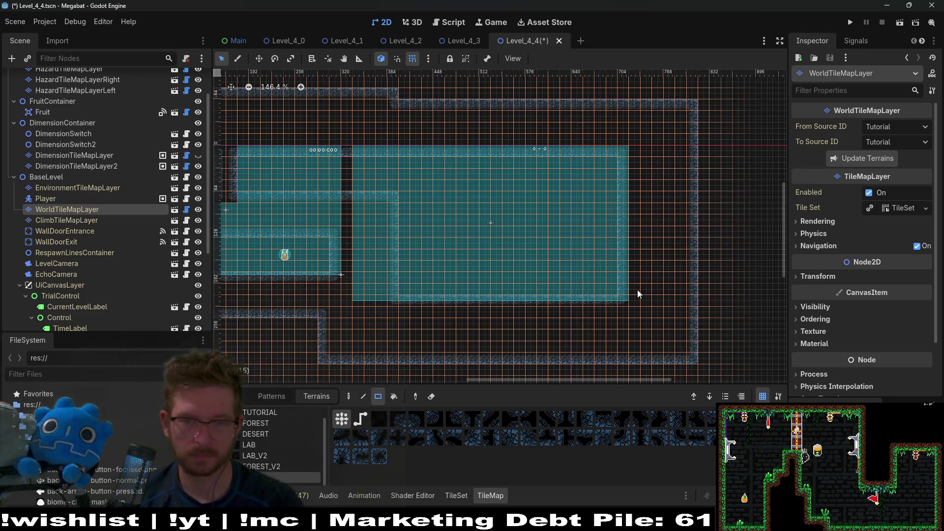
scroll(596, 271, "right", 2)
scroll(512, 279, "up", 4)
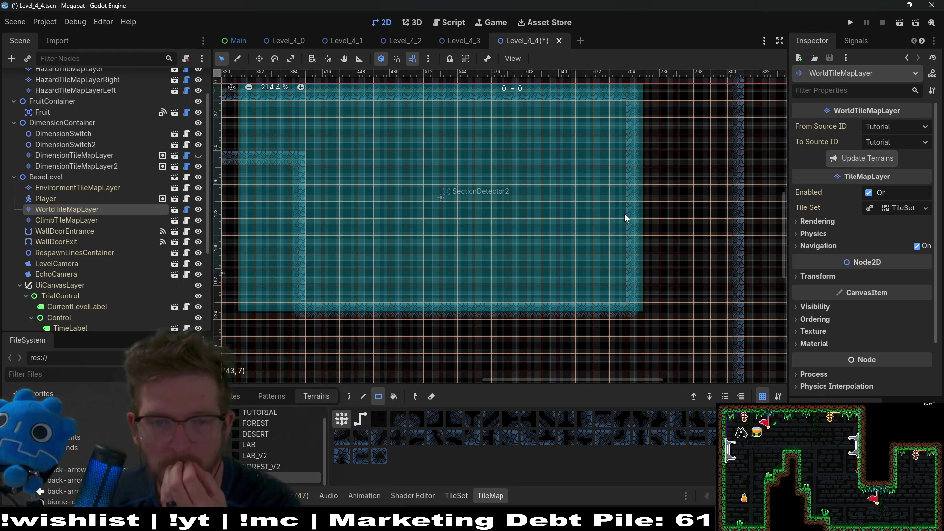
scroll(624, 220, "down", 3)
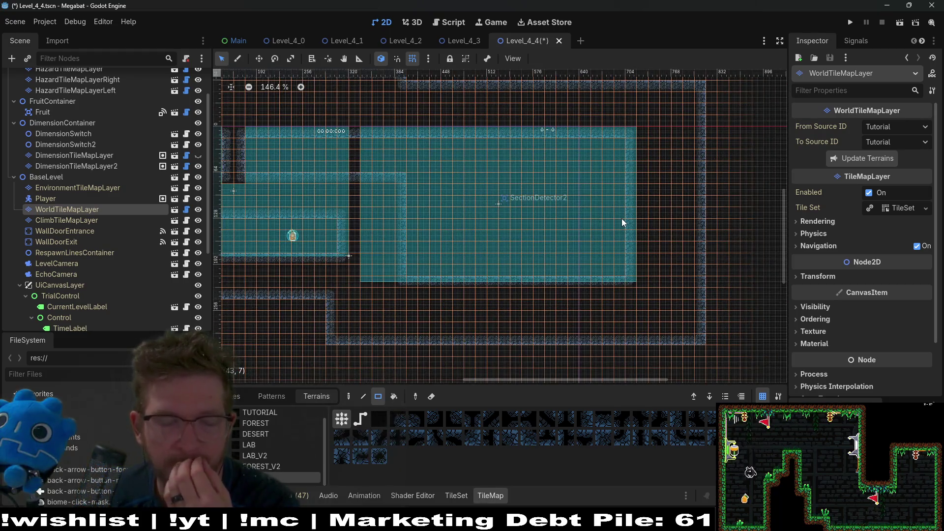
scroll(523, 252, "down", 2)
scroll(473, 225, "down", 1)
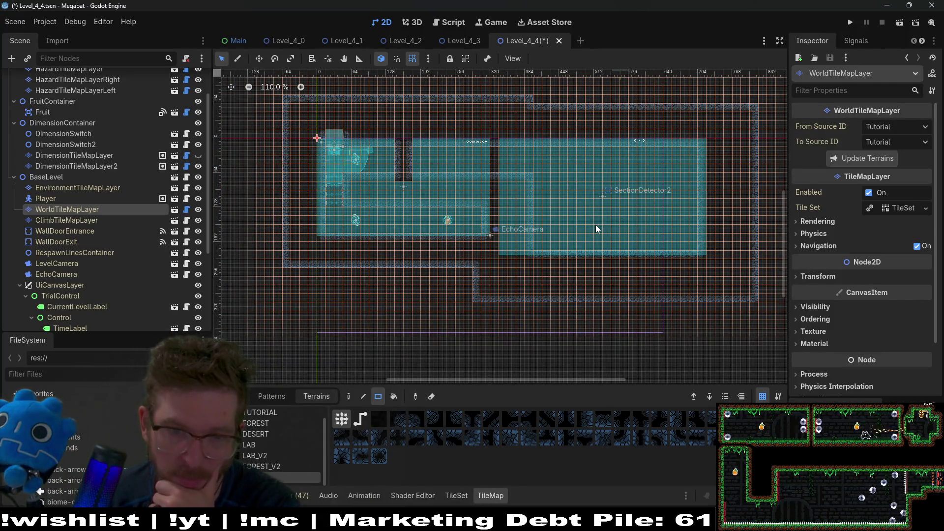
scroll(597, 228, "down", 2)
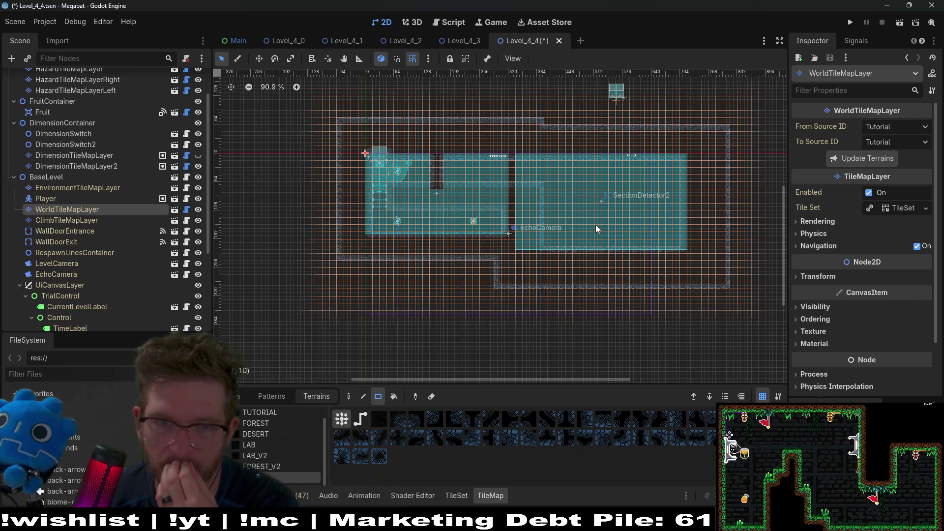
scroll(596, 227, "up", 2)
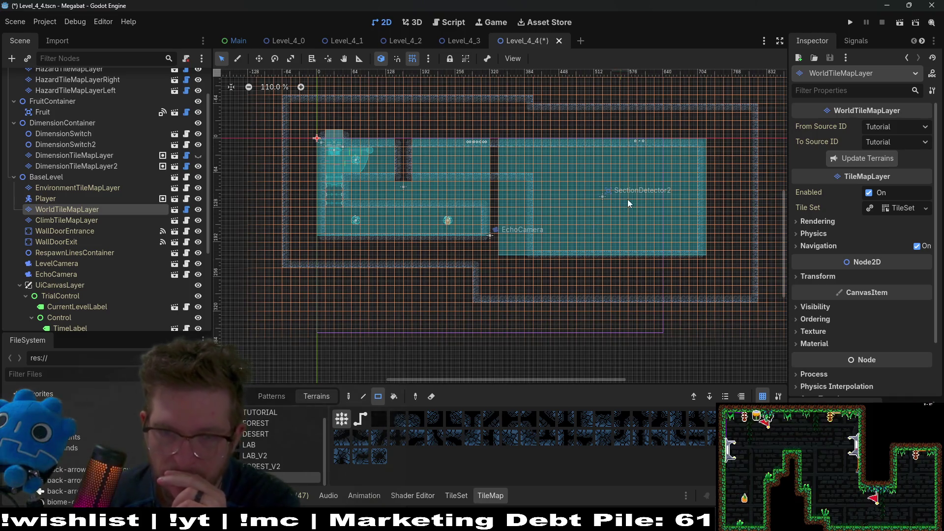
On WorldTileMapLayer, paint a square block of the terrain after FOREST_V2 mid-room.
scroll(628, 199, "up", 4)
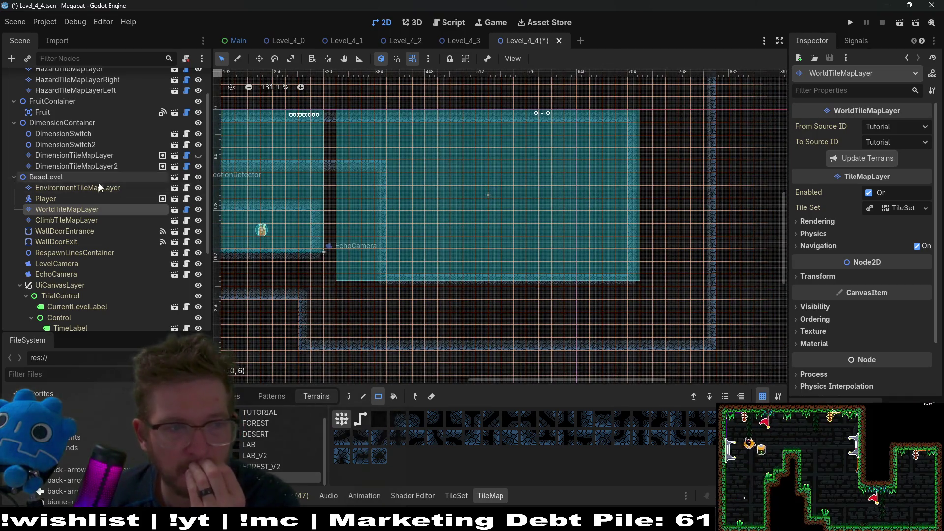
left_click(76, 218)
left_click(81, 208)
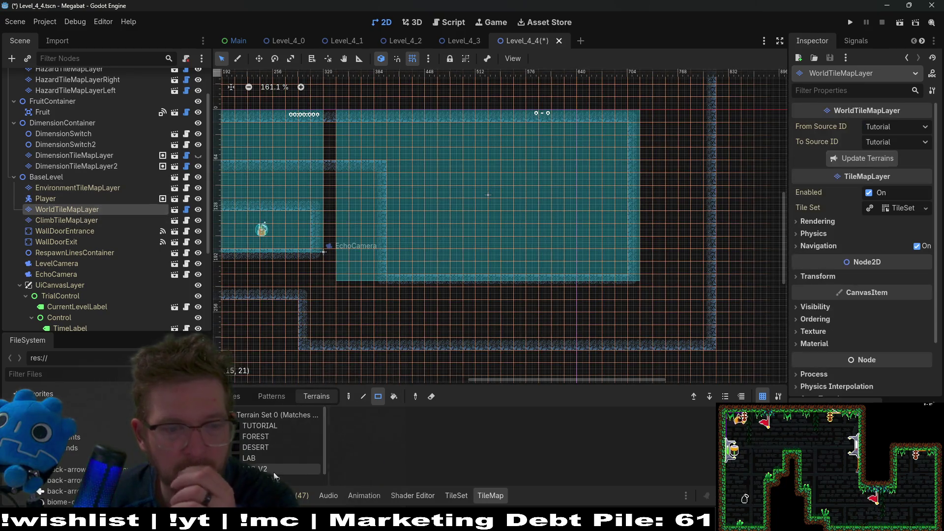
scroll(282, 459, "down", 1)
left_click(280, 476)
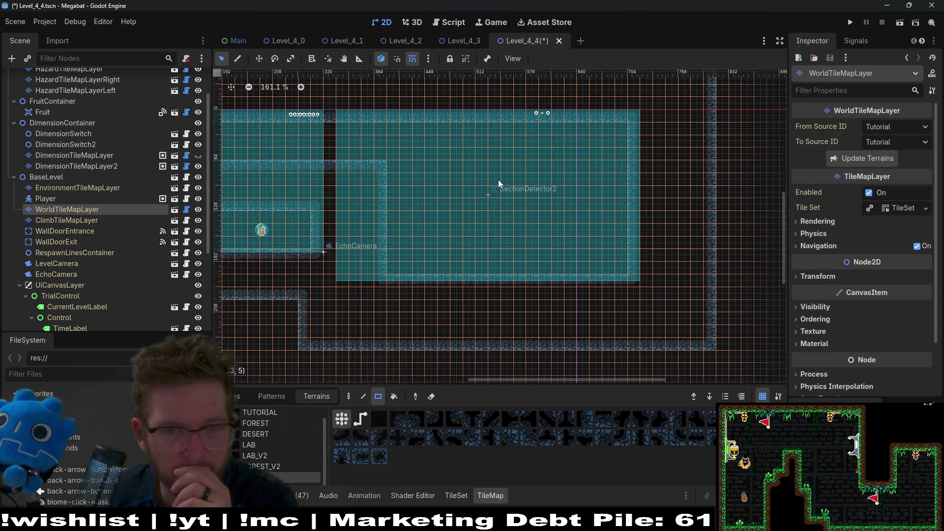
left_click_drag(494, 167, 540, 221)
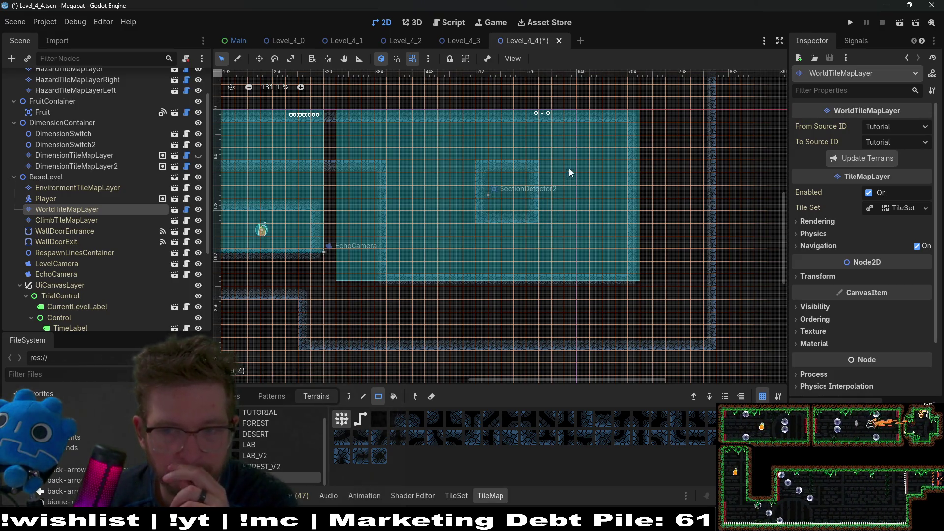
Paint a 25x1 wall strip along the room's top wall.
scroll(518, 181, "up", 2)
scroll(566, 168, "down", 4)
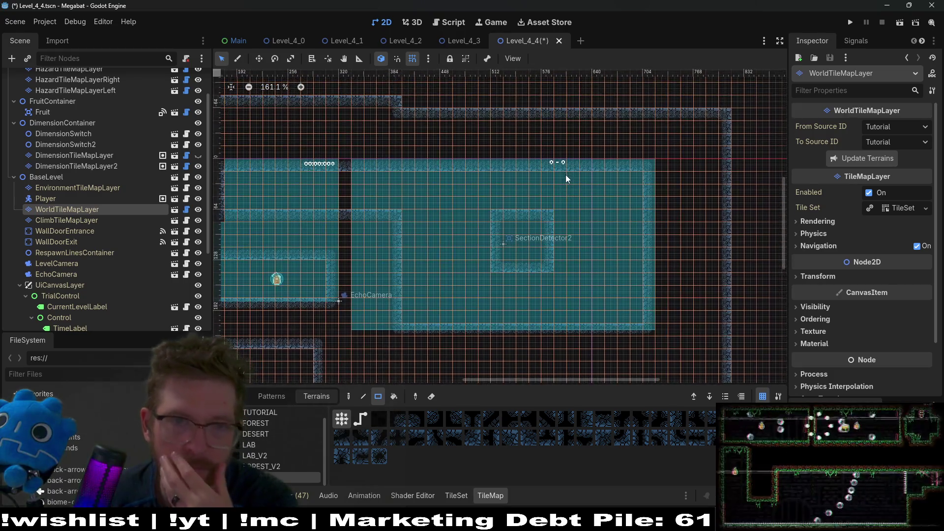
left_click_drag(466, 129, 664, 129)
scroll(576, 165, "up", 3)
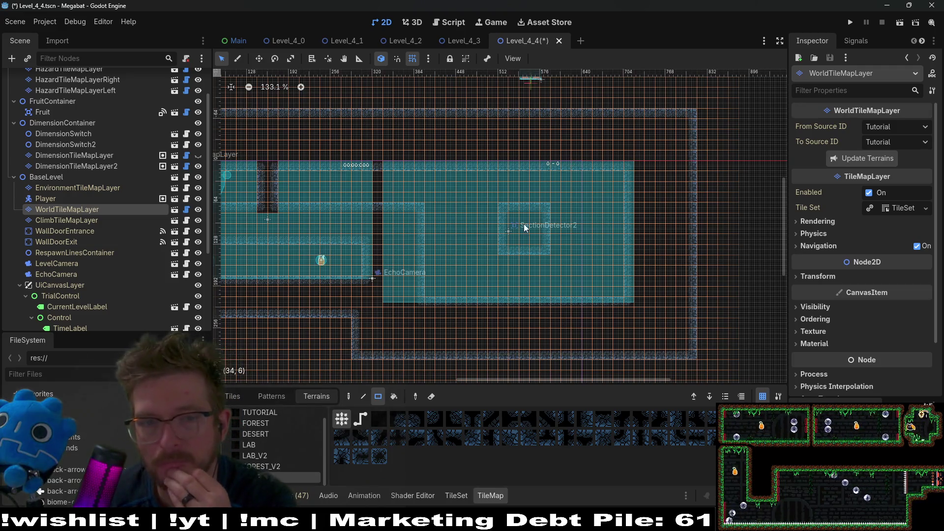
scroll(519, 221, "up", 4)
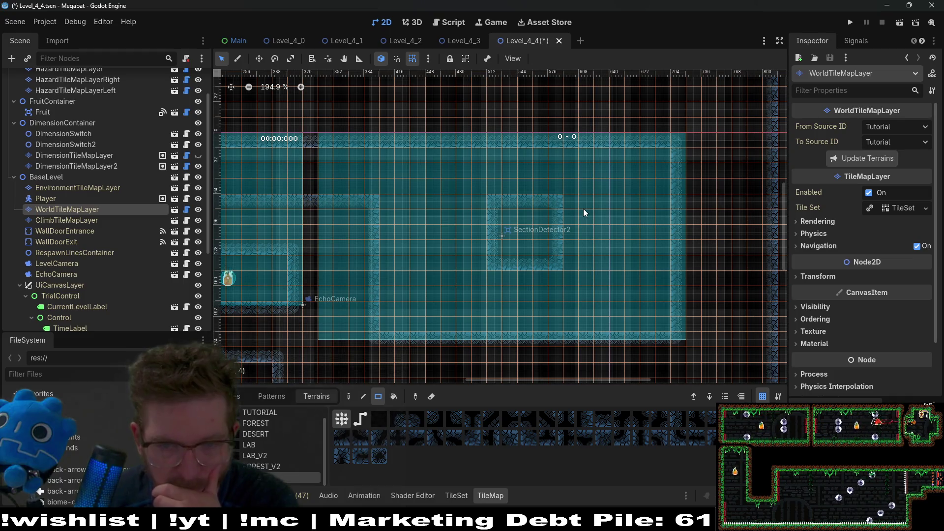
scroll(564, 222, "down", 6)
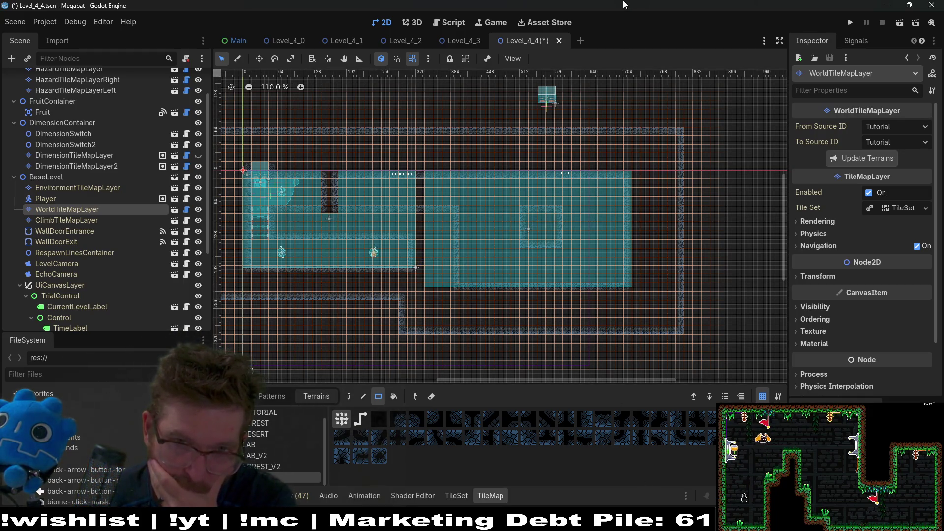
Save Level_4_4 with Ctrl+S, keeping the new walled room and SectionDetector2.
key("ctrl+s")
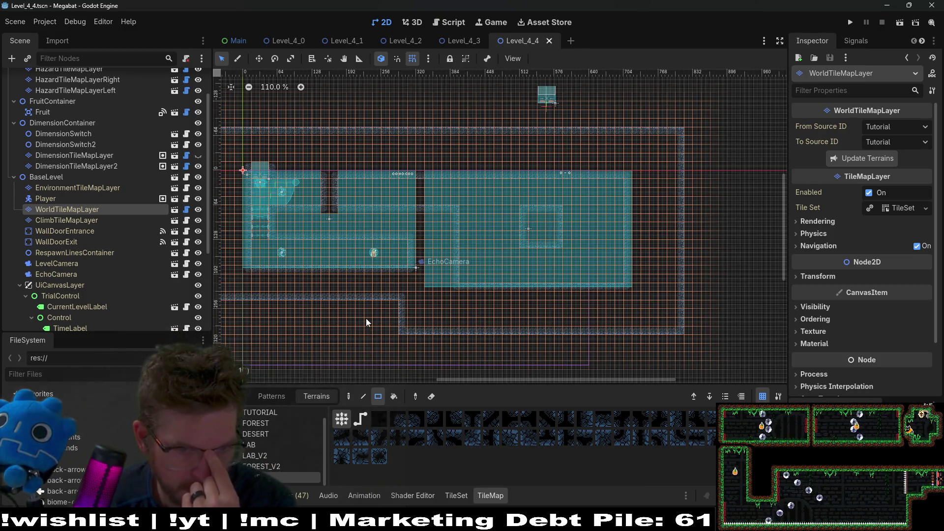
scroll(530, 305, "down", 3)
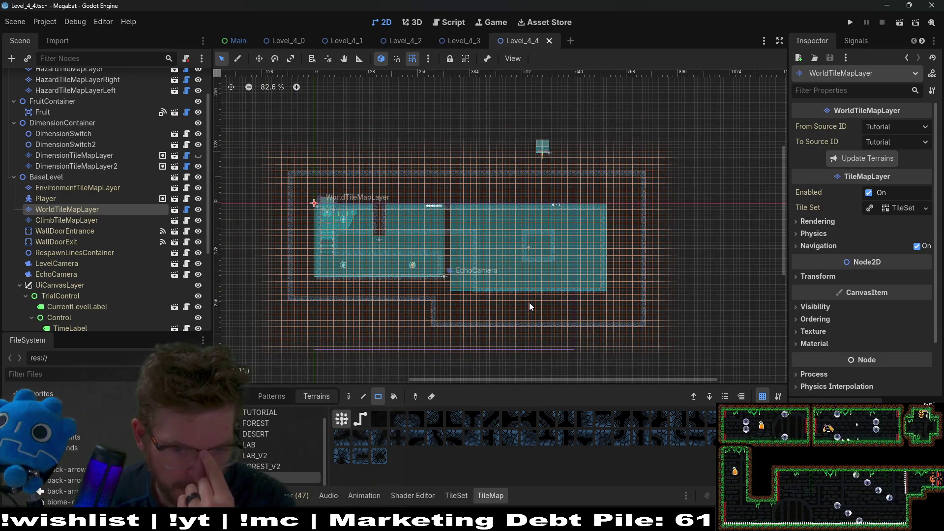